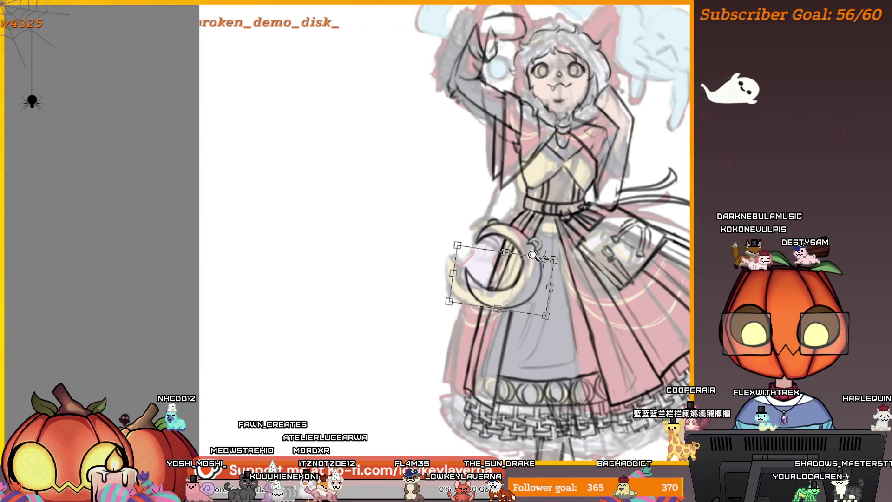
Zoom out to the whole figure, apply the moon charm's transform, and zoom back to the skirt
key("ctrl+minus")
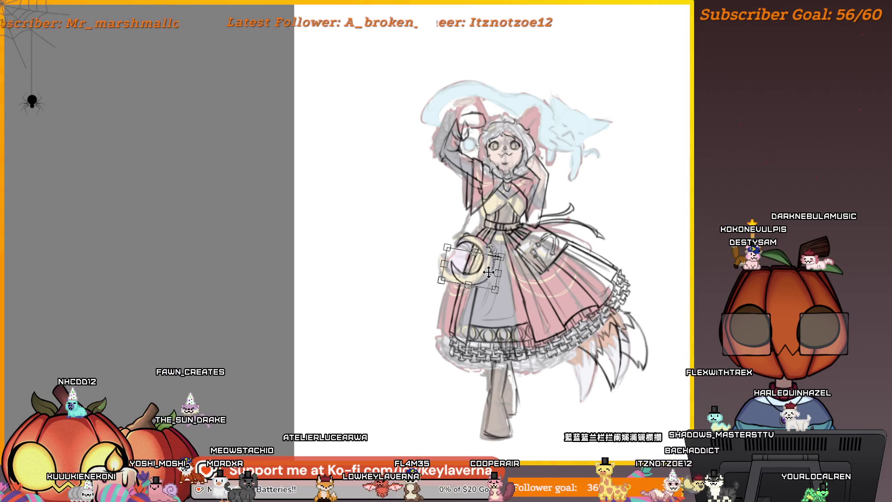
key("Return")
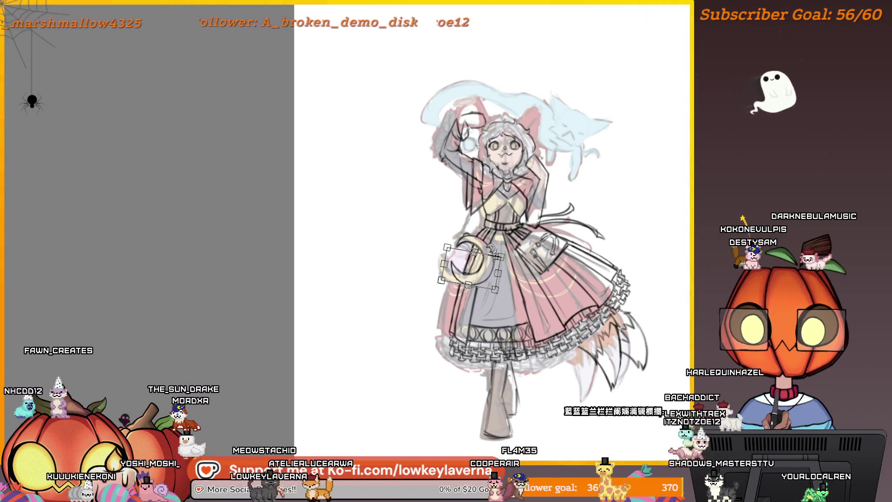
left_click_drag(511, 232, 186, 232)
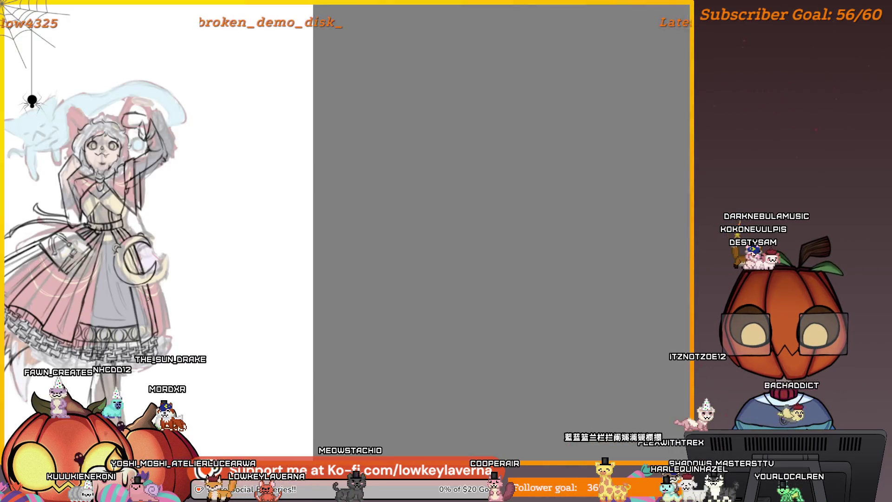
scroll(389, 235, "up", 4)
scroll(390, 234, "up", 3)
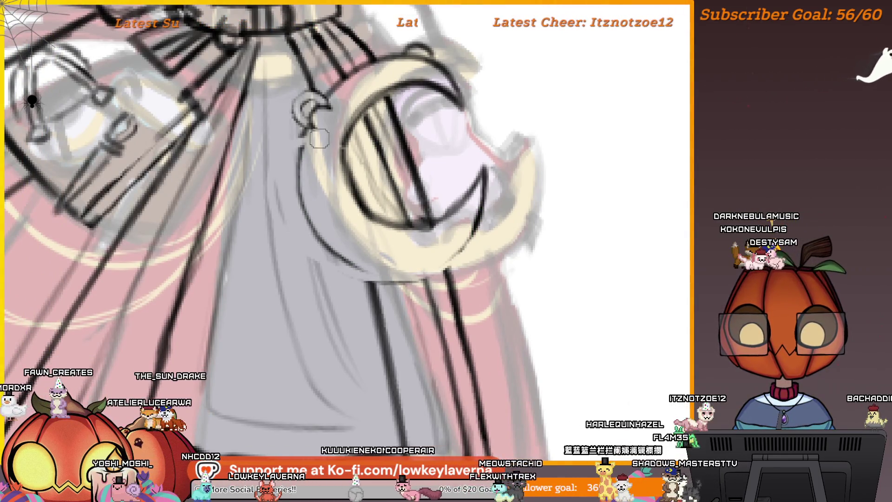
left_click_drag(319, 138, 432, 230)
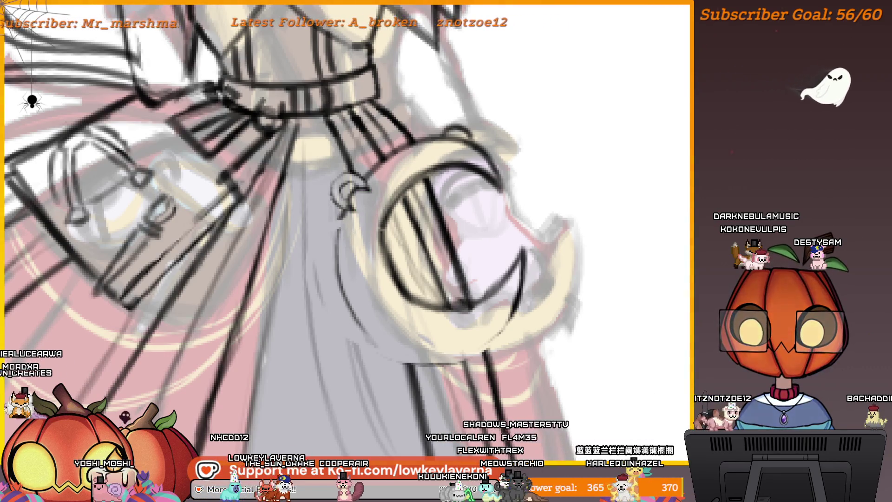
scroll(568, 284, "up", 3)
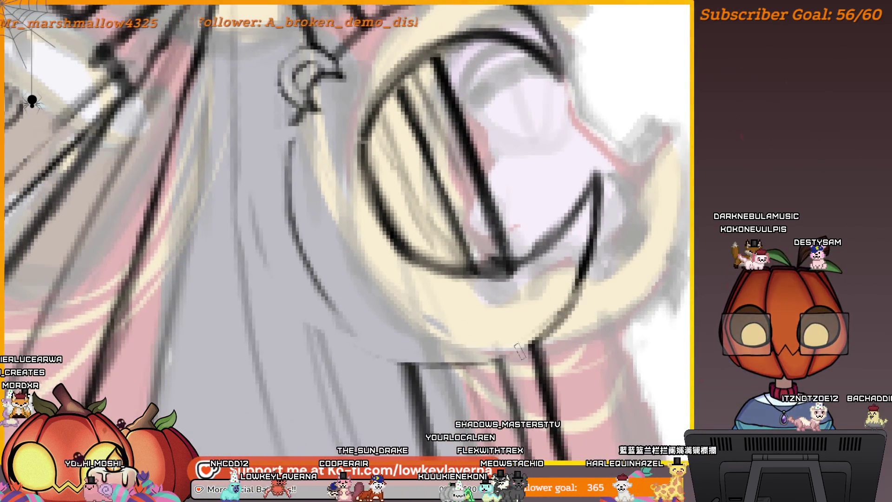
left_click_drag(535, 315, 577, 329)
scroll(455, 220, "down", 5)
scroll(456, 220, "up", 2)
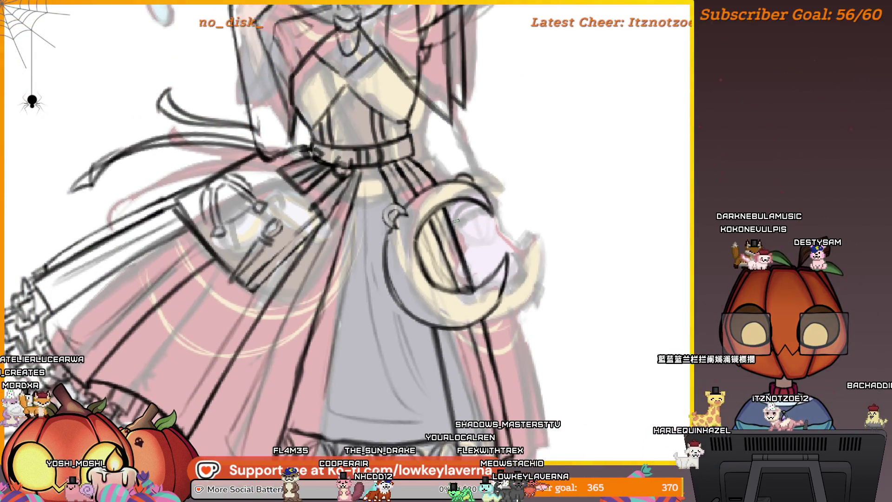
scroll(395, 249, "down", 2)
scroll(400, 245, "up", 2)
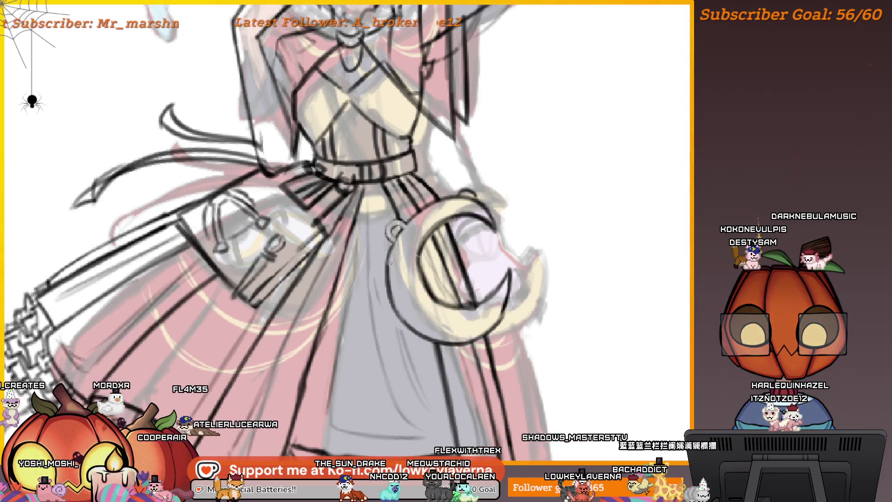
scroll(444, 228, "down", 5)
scroll(442, 218, "up", 4)
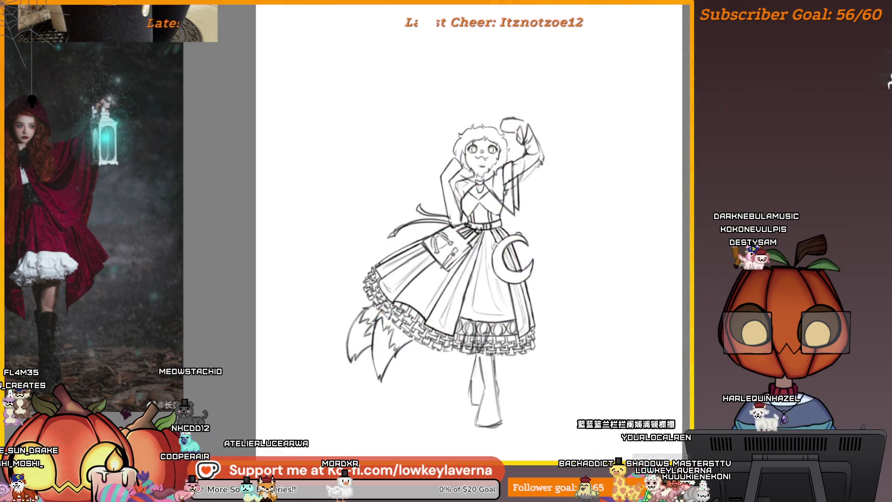
Zoom in on the belt and moon charm and ink the crescent's top edge
left_click(504, 246)
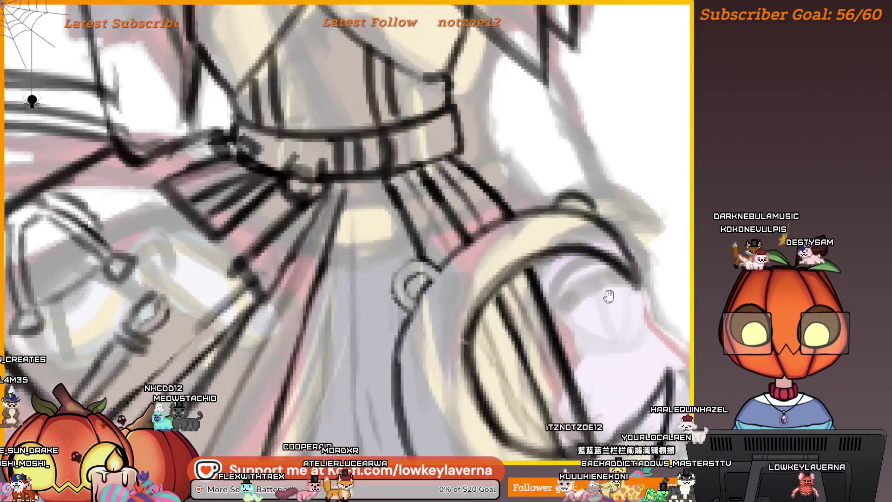
left_click(504, 246)
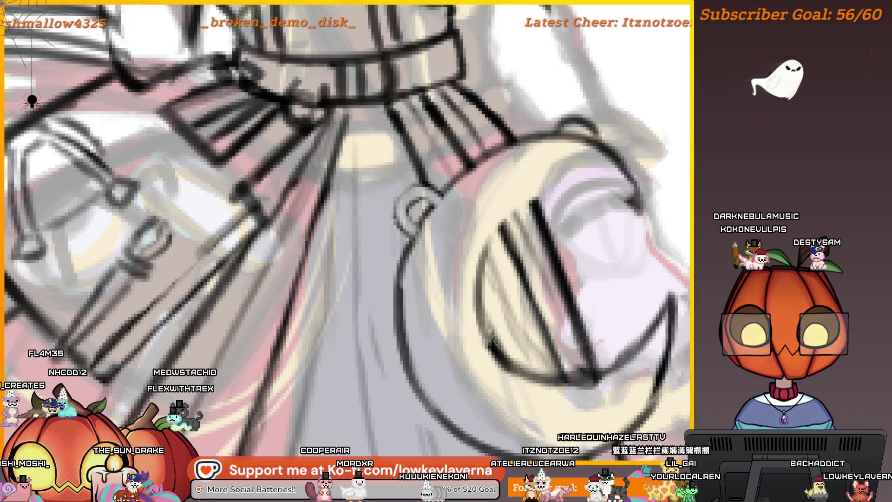
mouse_move(506, 218)
left_mouse_down()
mouse_move(608, 190)
mouse_move(492, 246)
left_mouse_up()
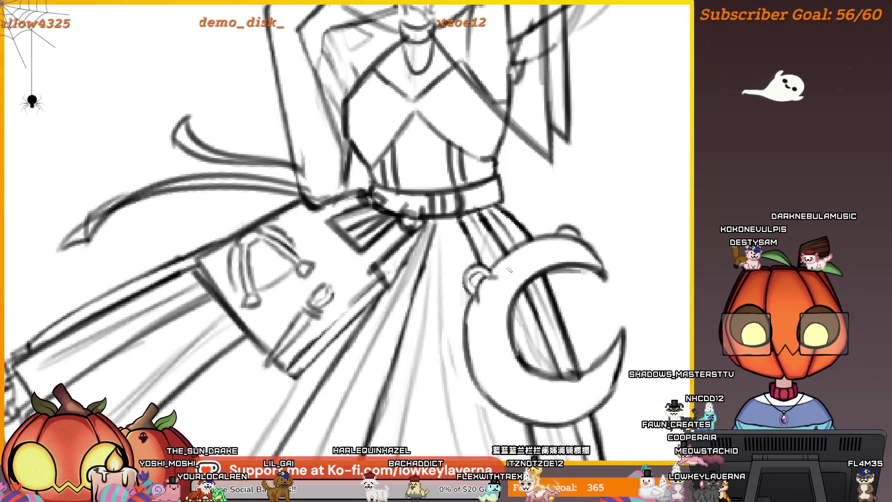
Mirror the canvas view horizontally and recentre it on the skirt's right side
scroll(509, 270, "down", 5)
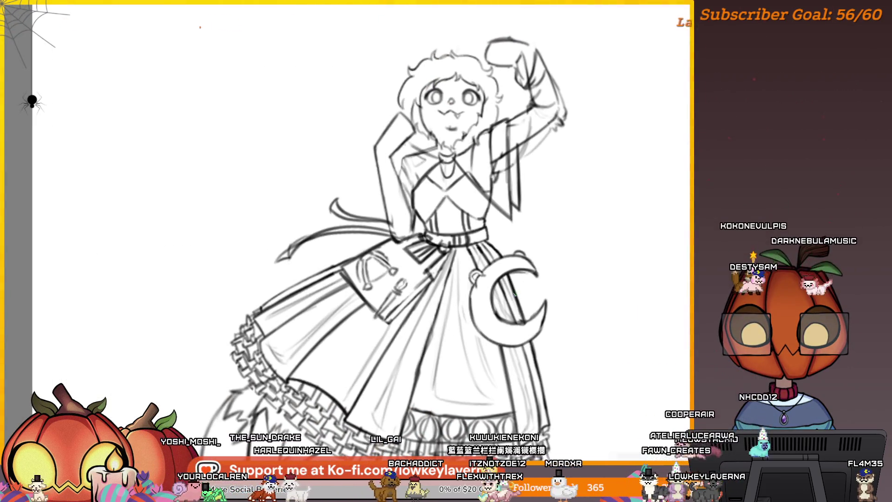
key("m")
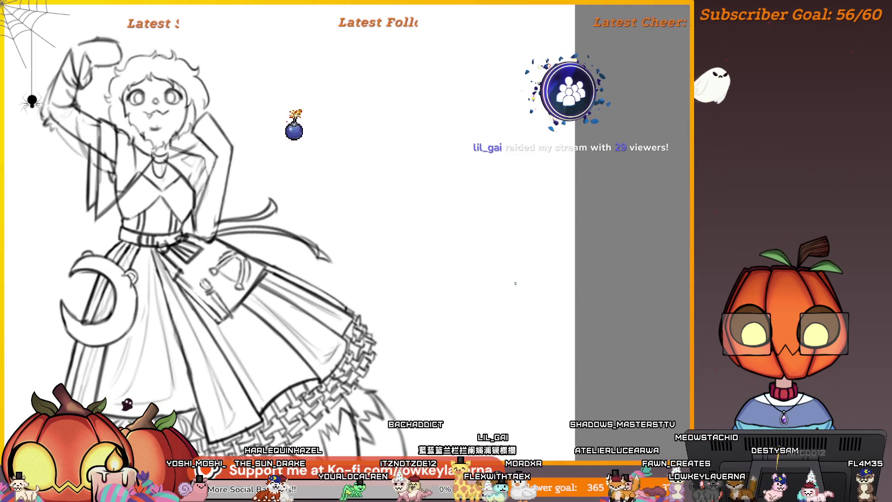
mouse_move(473, 358)
left_mouse_down()
mouse_move(548, 339)
mouse_move(541, 321)
left_mouse_up()
scroll(548, 339, "up", 2)
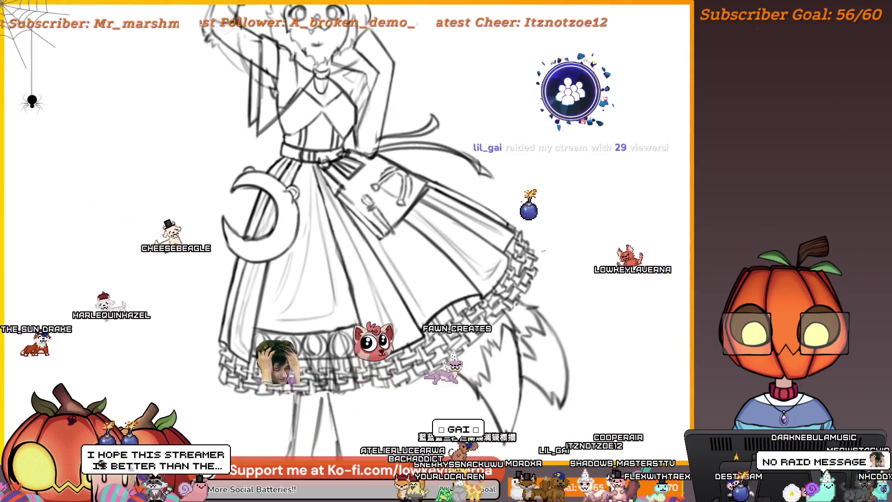
left_click_drag(538, 283, 583, 287)
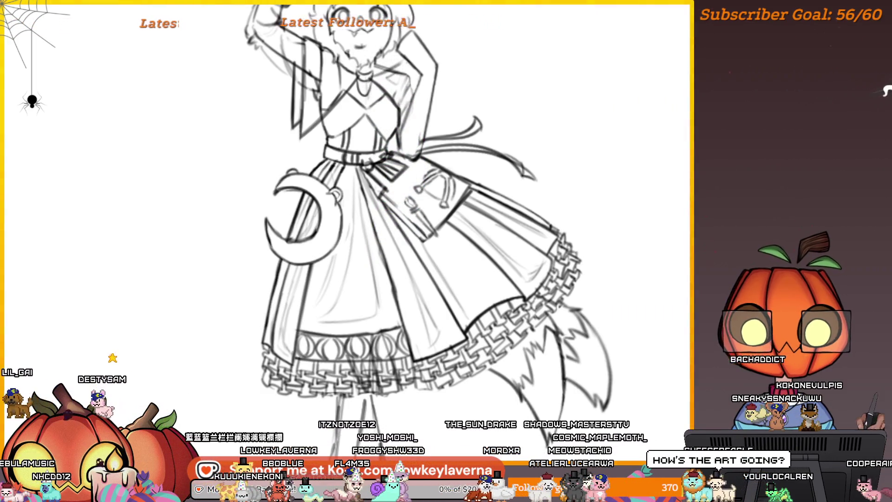
Zoom out, nudge the view, and bring up the reference painting IMG_1680.png
scroll(418, 209, "down", 3)
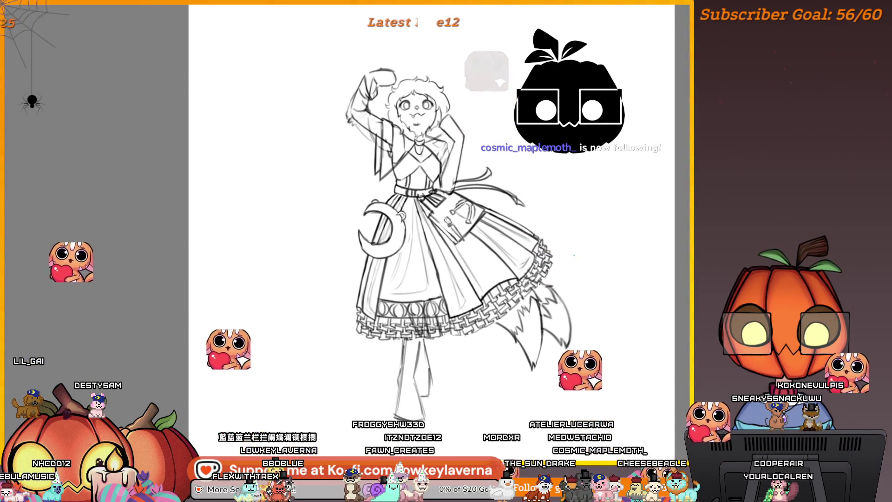
left_click_drag(515, 361, 513, 357)
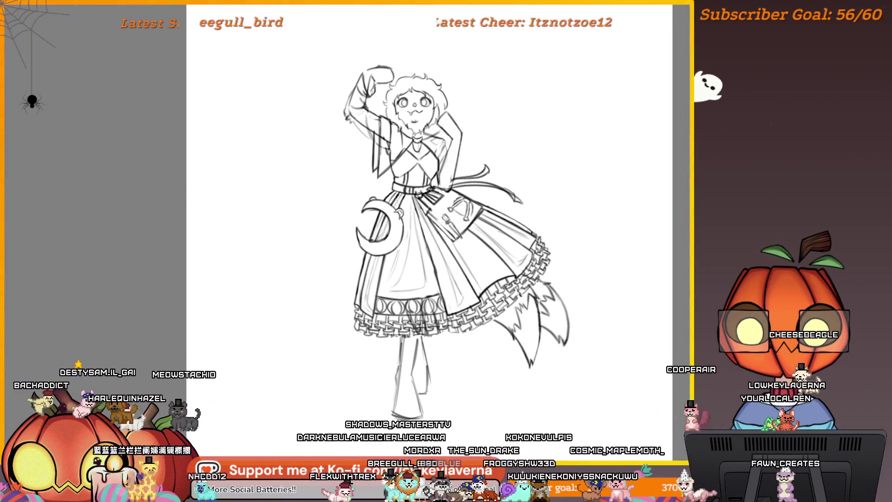
key("alt+Tab")
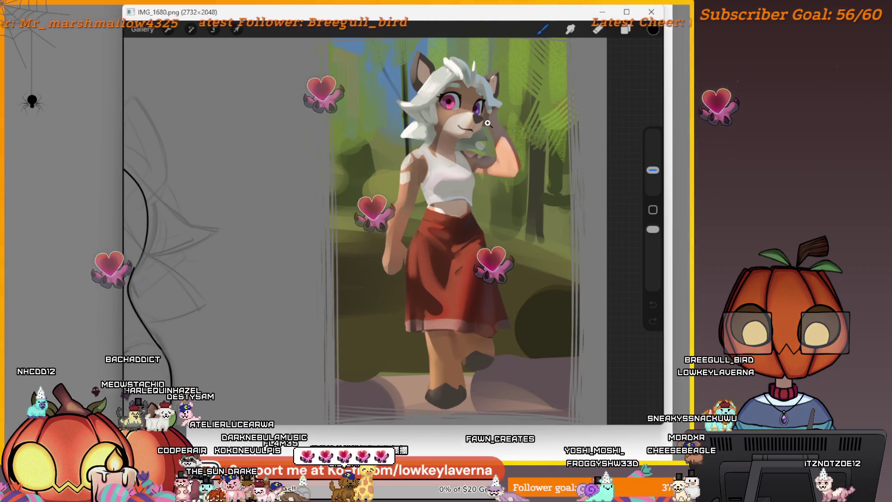
Zoom into the reference character's head and raised arm, fitting the whole image between
left_click(501, 84)
scroll(426, 207, "down", 2)
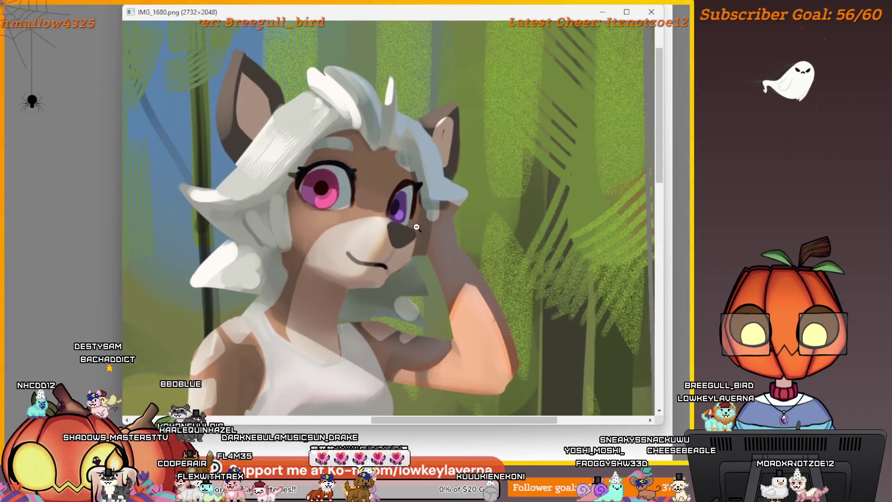
left_click(426, 207)
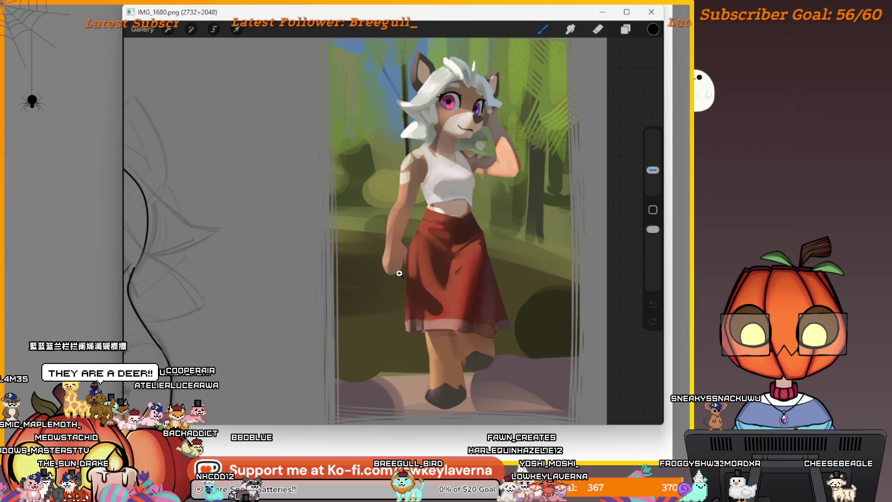
left_click(490, 157)
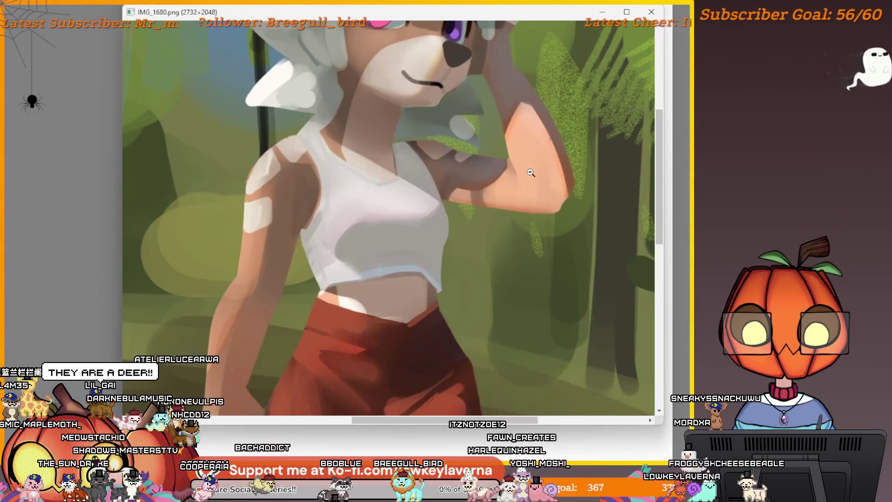
scroll(507, 198, "up", 2)
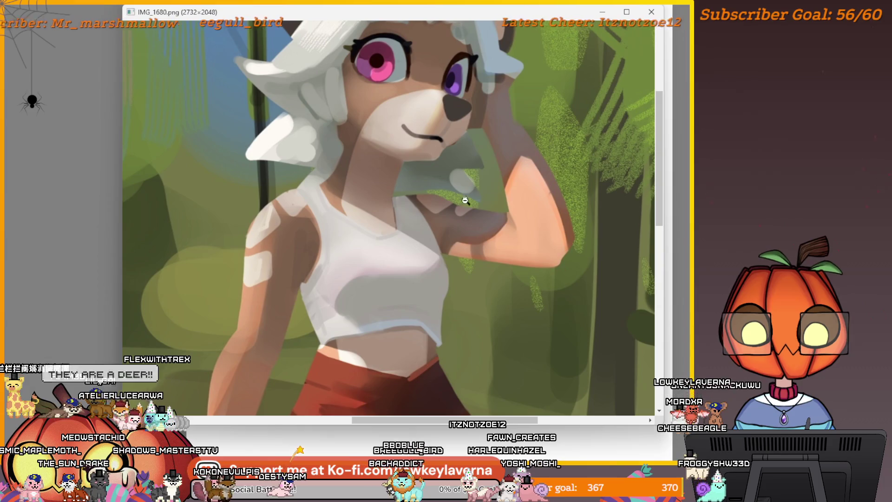
left_click(465, 200)
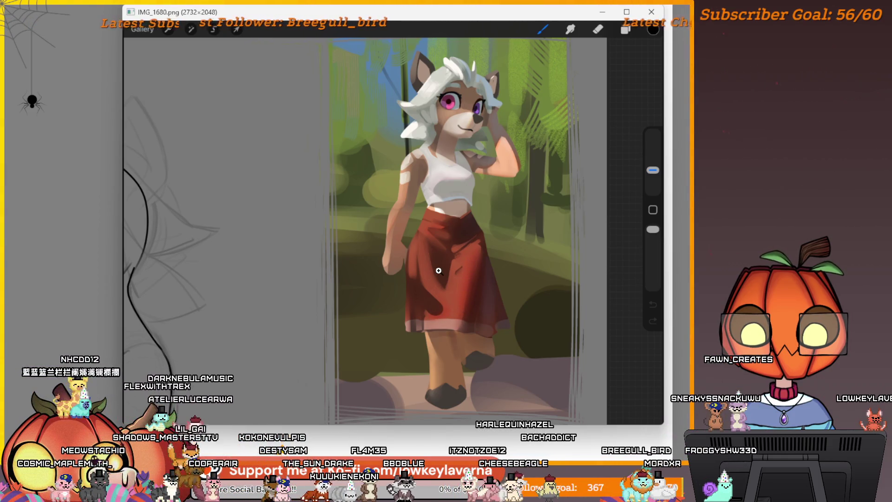
Inspect the face, upper body and head at full size, then fit the whole painting
left_click(529, 184)
scroll(393, 241, "down", 2)
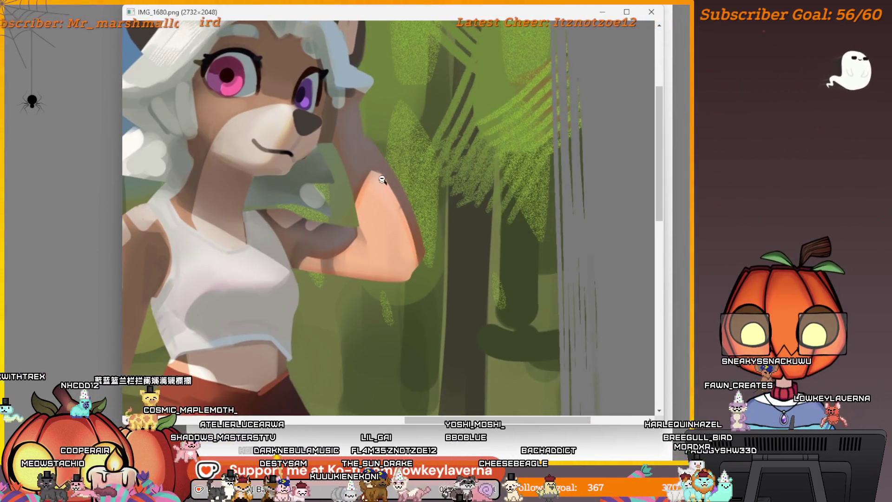
scroll(358, 195, "down", 2)
scroll(365, 204, "up", 4)
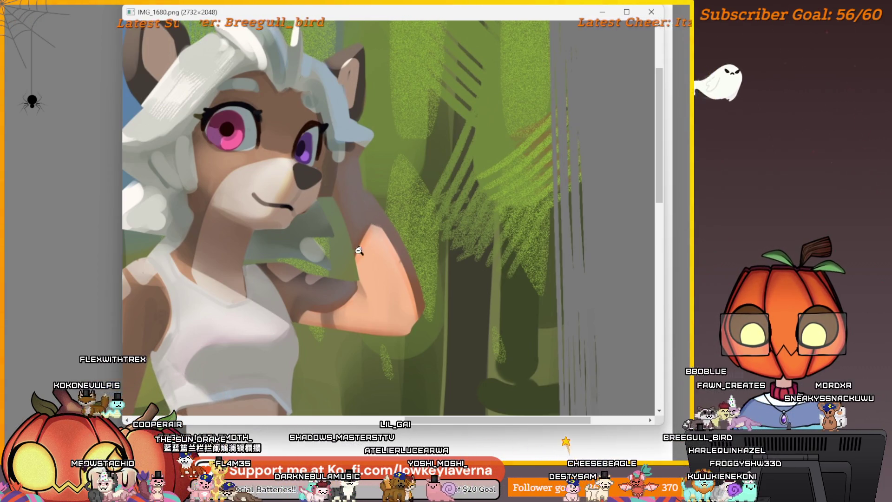
left_click(380, 282)
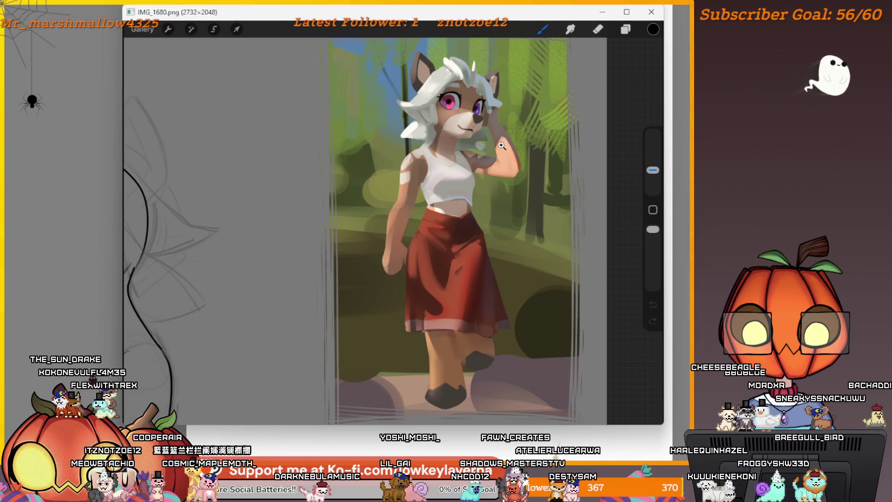
left_click(451, 64)
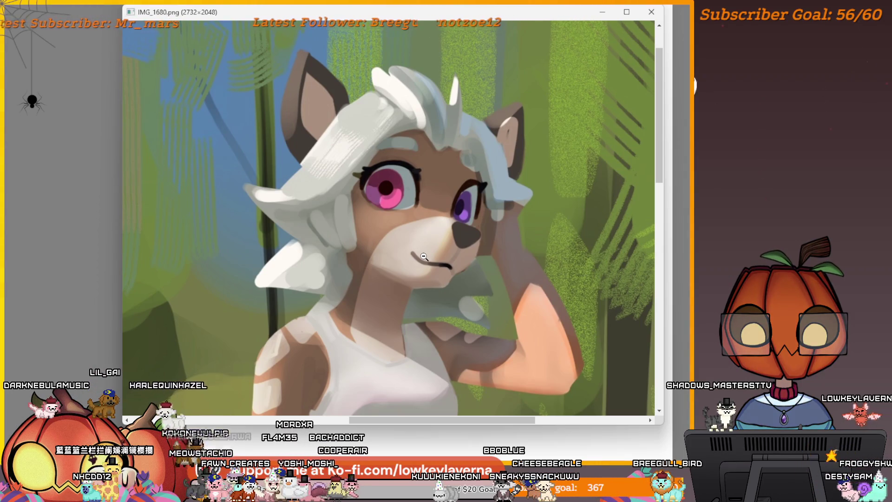
left_click(465, 187)
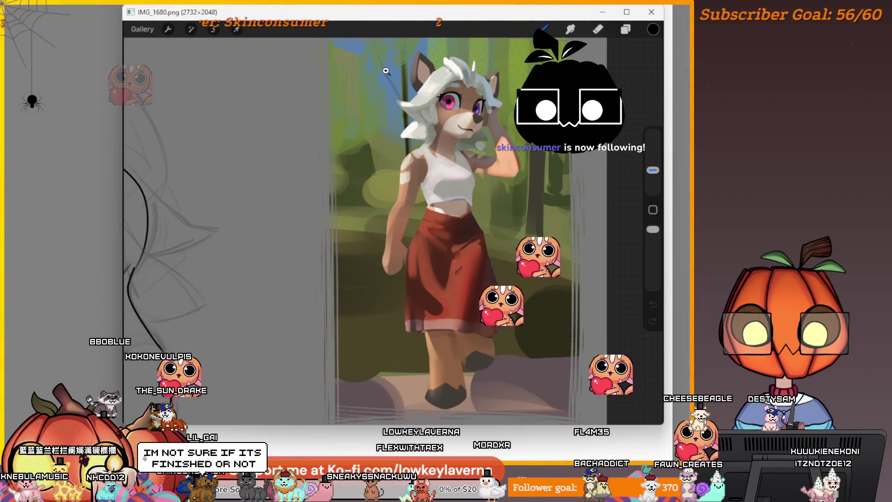
Show the painting fullscreen and zoom in and back out on the character's face
double_click(386, 71)
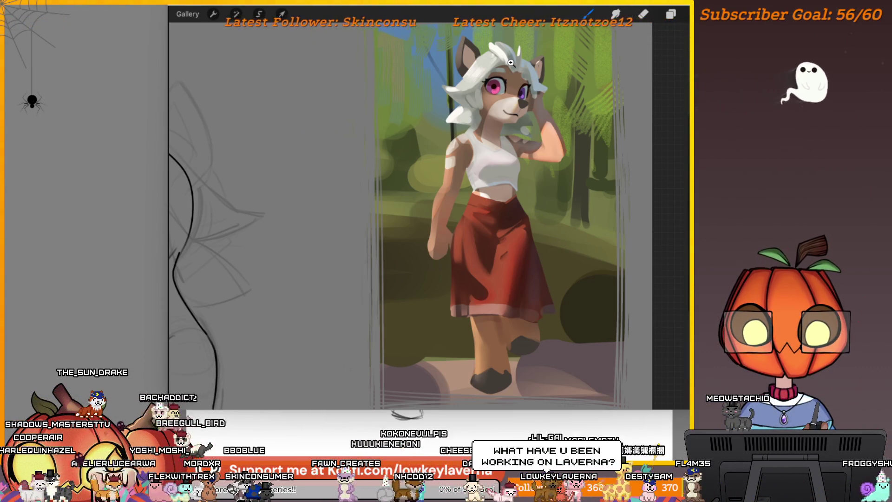
left_click(503, 80)
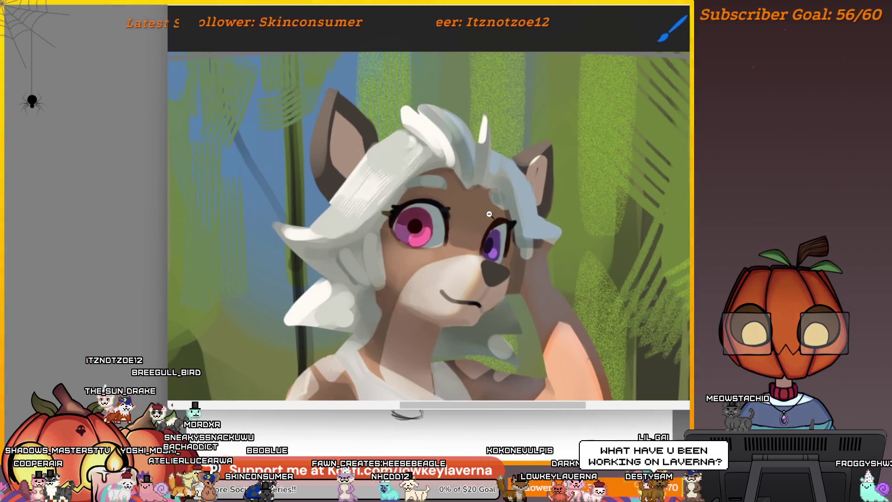
left_click(492, 153)
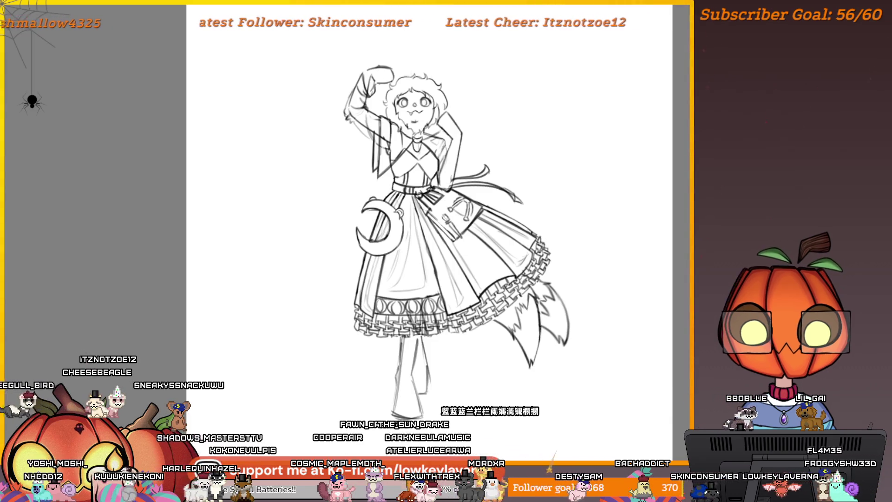
Pan the coloured Red Riding Hood sketch slightly to the right
scroll(568, 244, "down", 2)
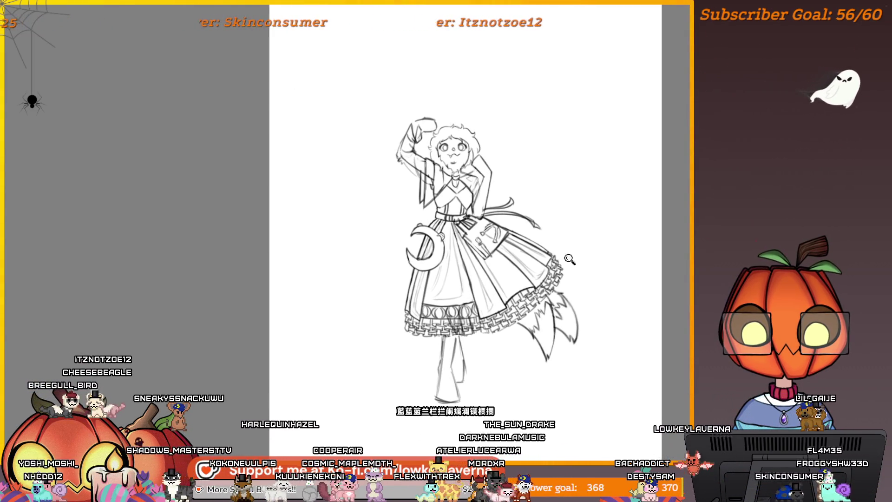
scroll(571, 245, "up", 1)
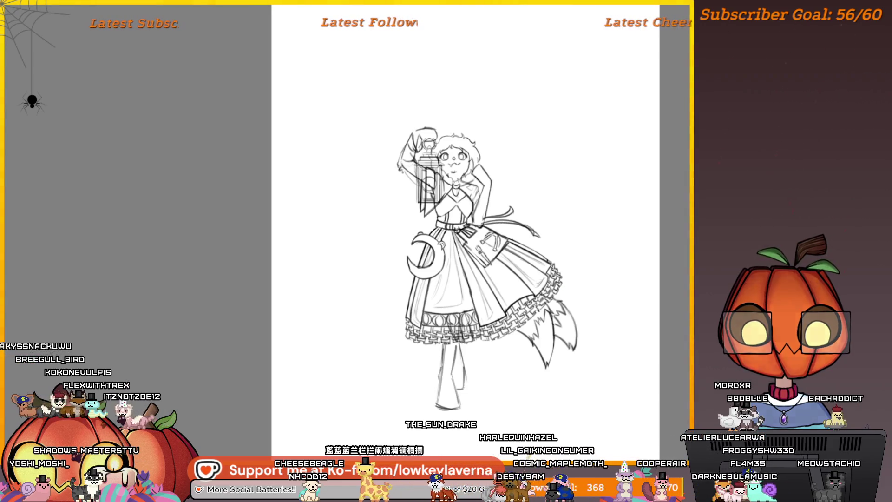
left_click_drag(654, 302, 670, 301)
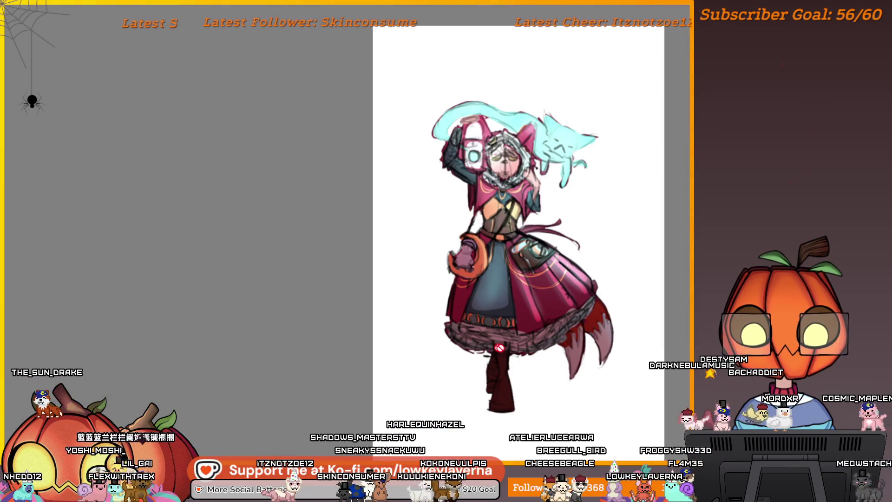
left_click(579, 341)
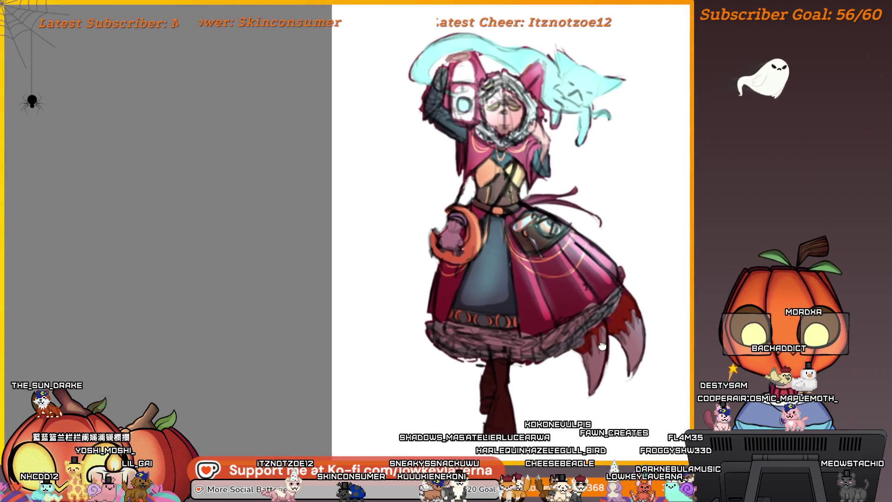
left_click(451, 233)
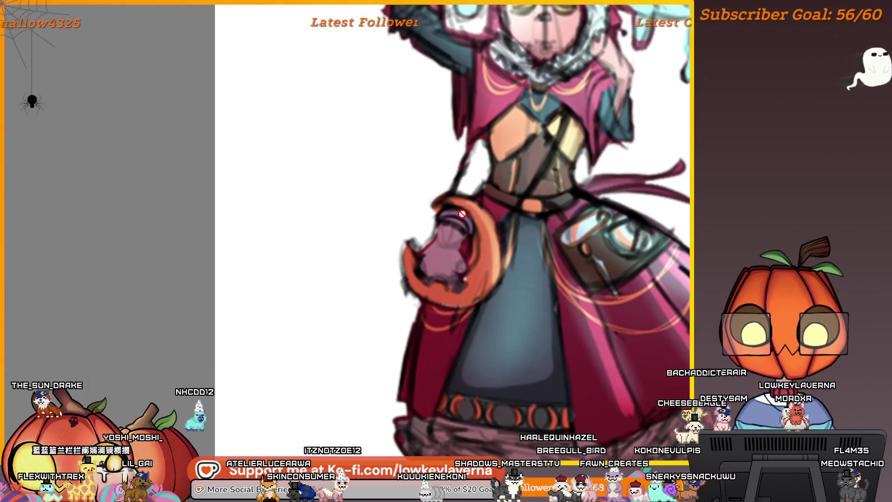
key("ctrl+0")
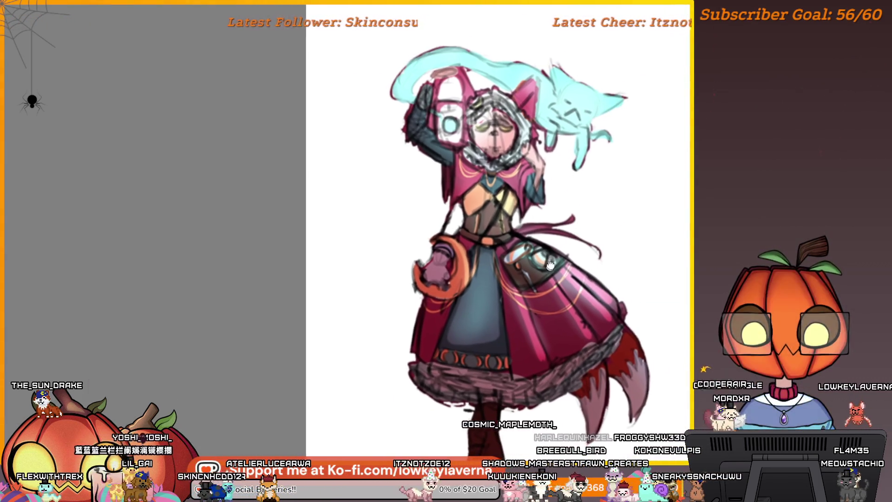
scroll(558, 229, "down", 1)
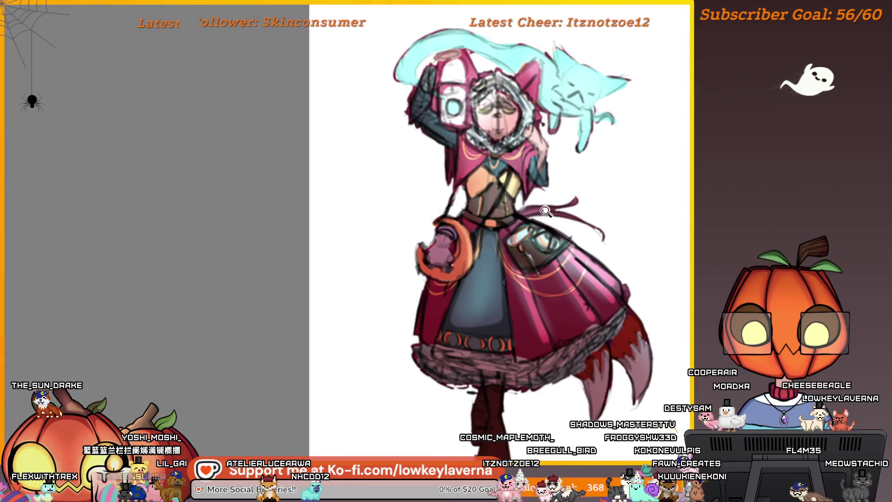
scroll(514, 255, "down", 1)
scroll(396, 270, "down", 2)
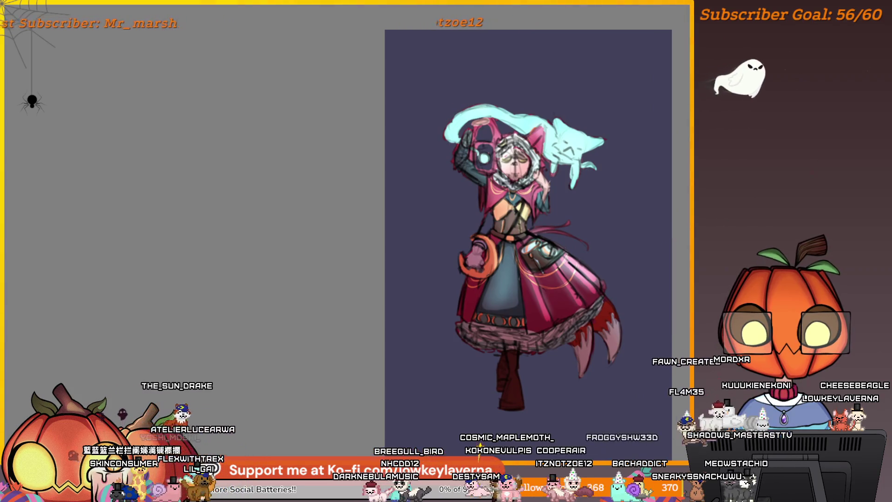
key("ctrl+z")
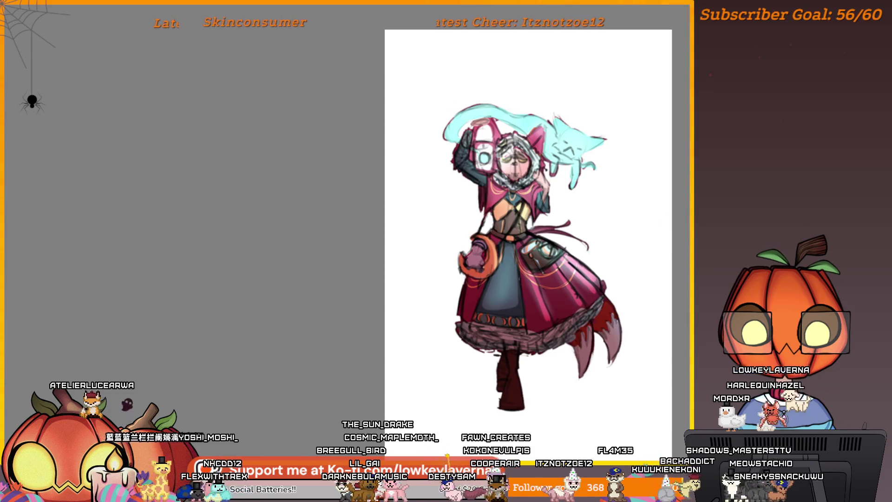
Undo and redo to compare the rough sketch lines, then close the drawing
key("ctrl+z")
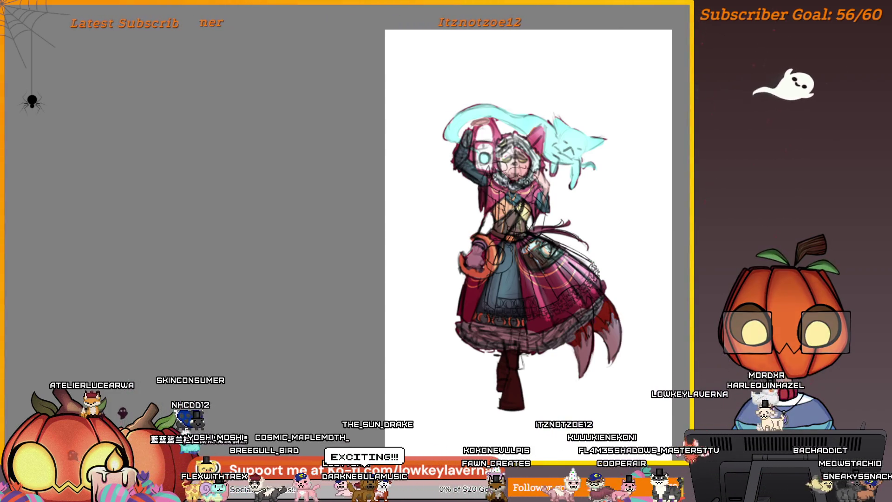
key("ctrl+y")
key("ctrl+z")
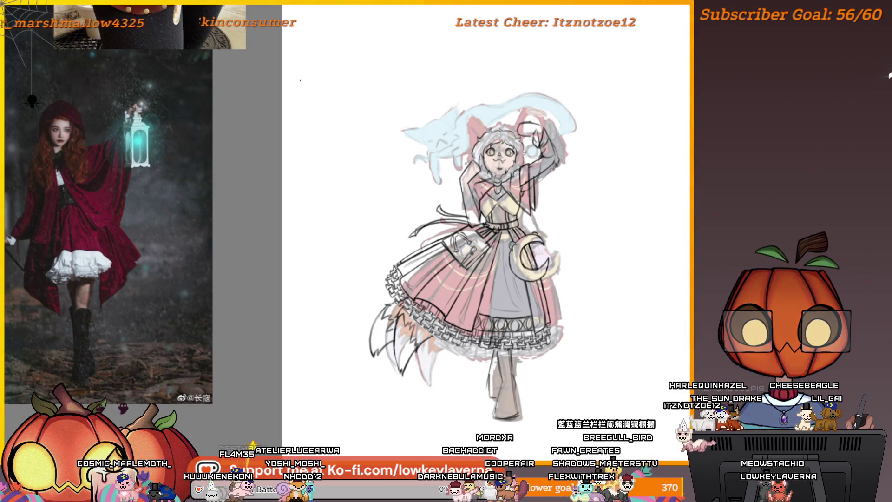
key("ctrl+w")
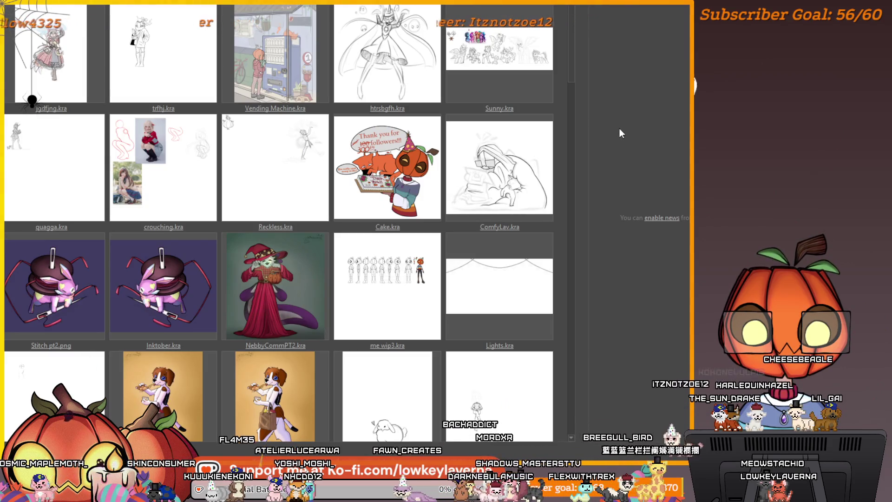
Open Vending Machine.kra and pan to reveal more reference images on the left
left_click(292, 45)
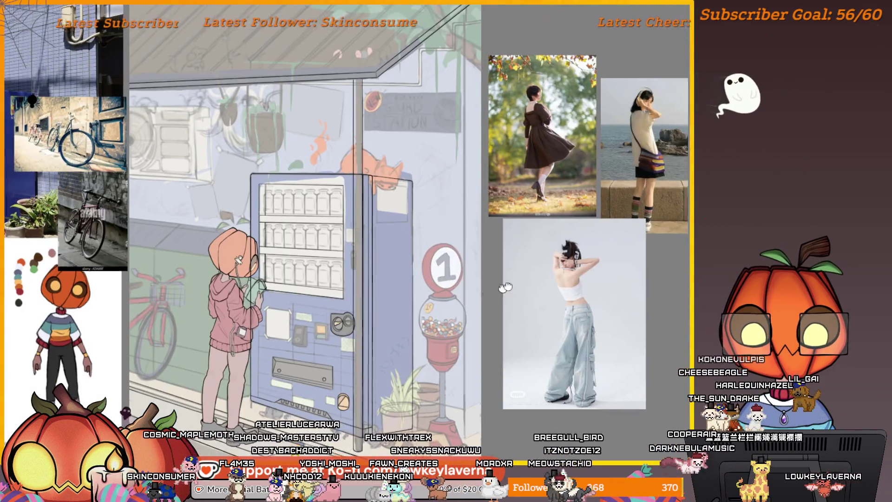
mouse_move(505, 287)
left_mouse_down()
mouse_move(604, 279)
mouse_move(607, 255)
mouse_move(594, 289)
left_mouse_up()
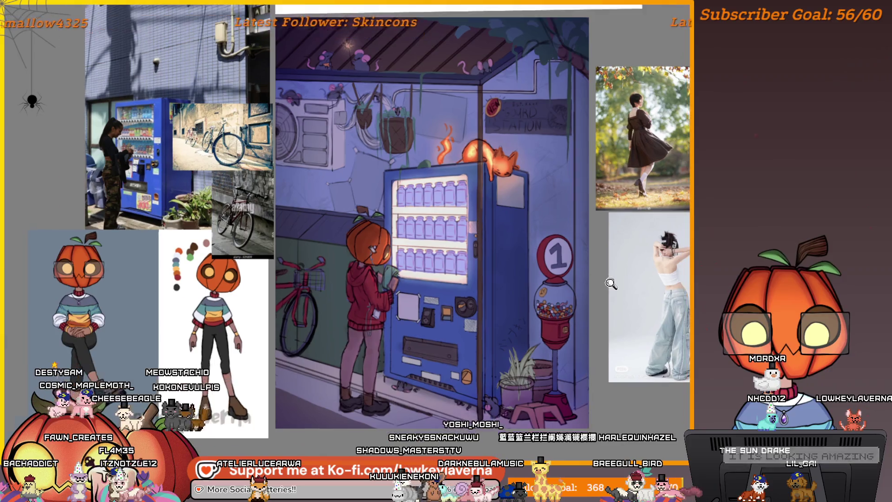
Zoom out over the vending machine reference board and pan to the machine's lower half
scroll(606, 293, "down", 2)
left_click_drag(627, 277, 605, 294)
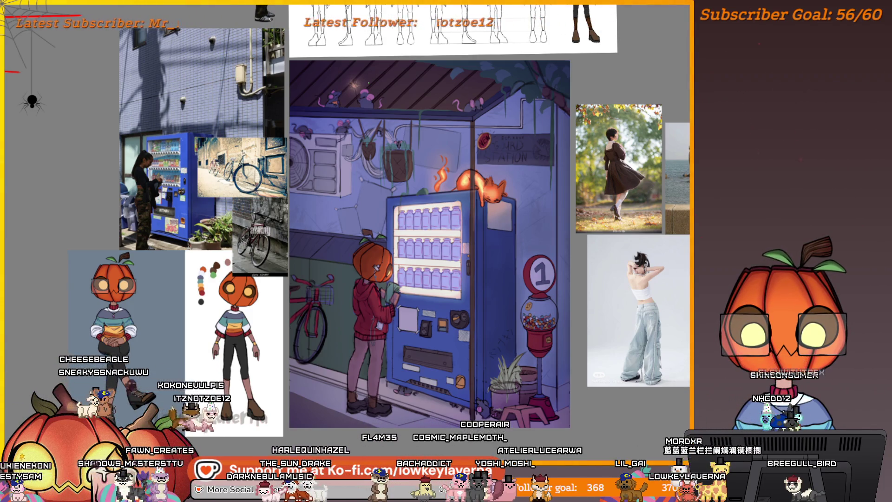
scroll(475, 334, "up", 5)
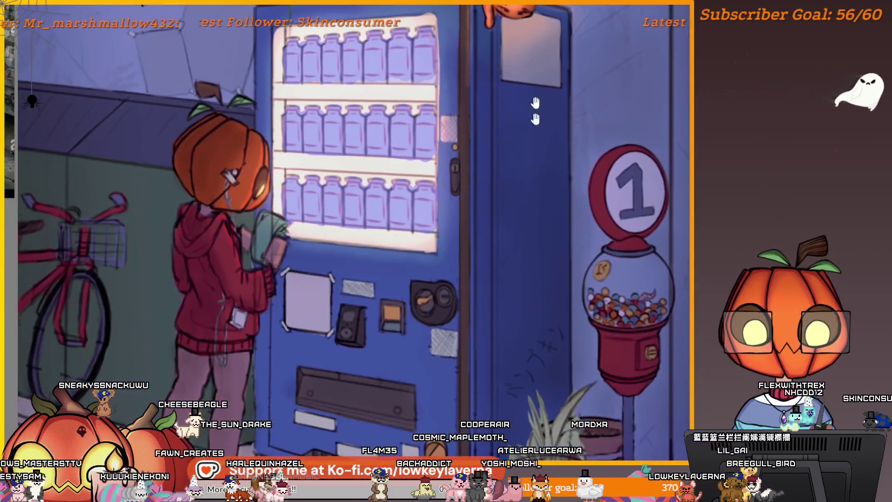
left_click_drag(535, 103, 588, 223)
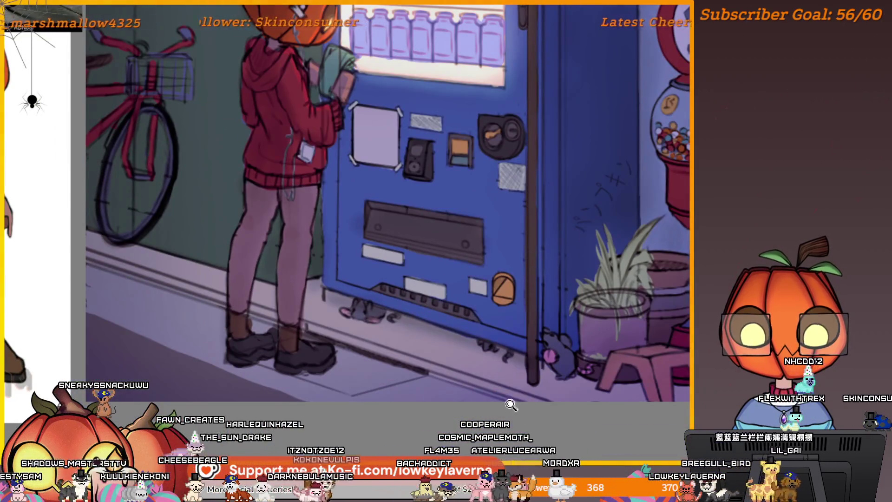
scroll(511, 405, "up", 2)
scroll(543, 396, "down", 4)
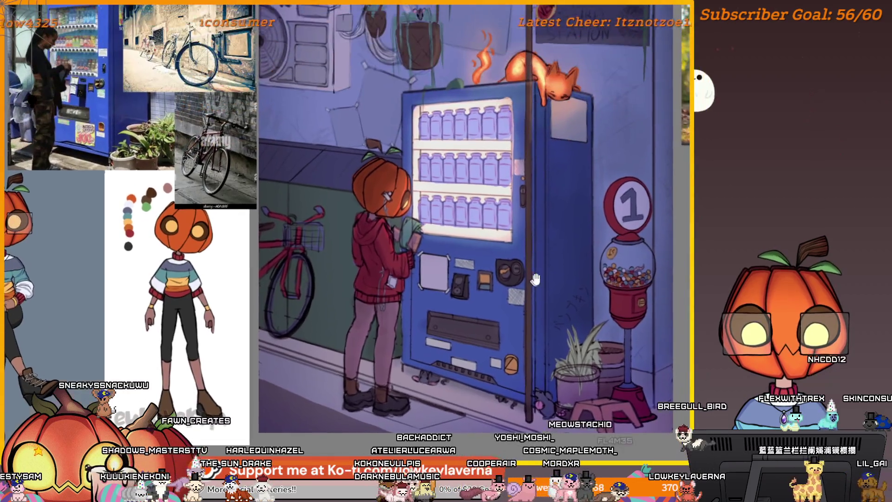
scroll(544, 396, "down", 4)
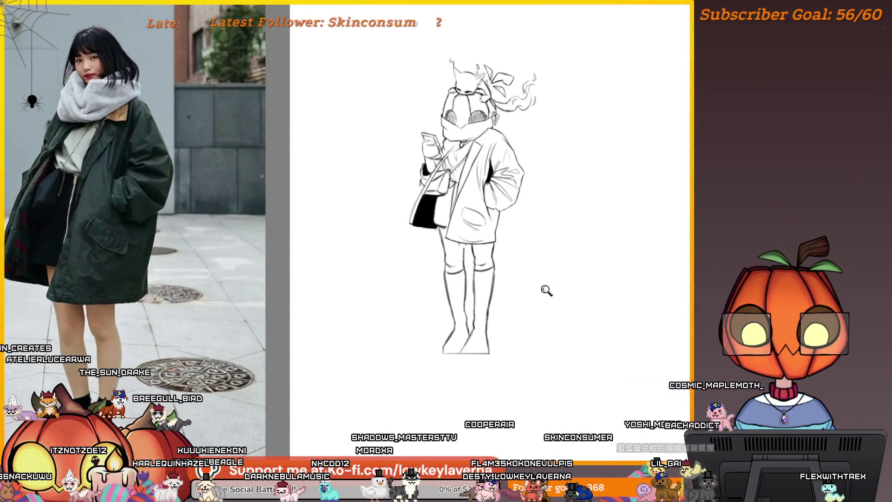
Close the coat character sketch
scroll(573, 290, "up", 2)
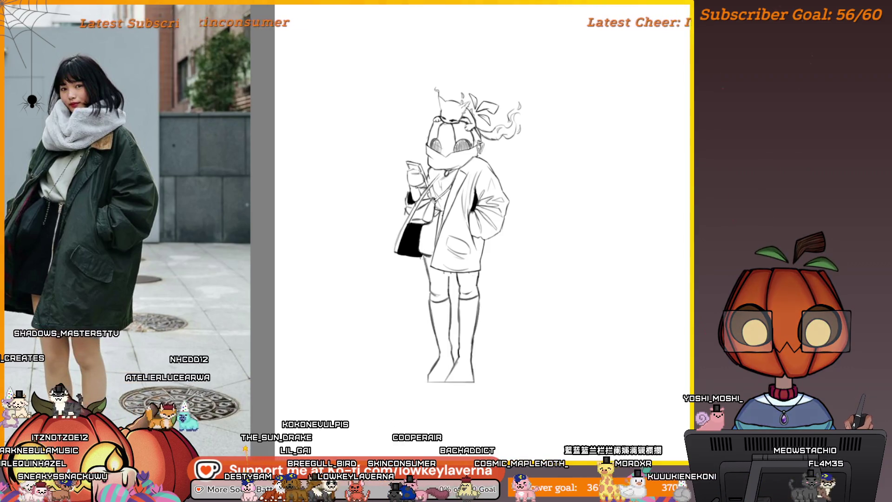
key("ctrl+w")
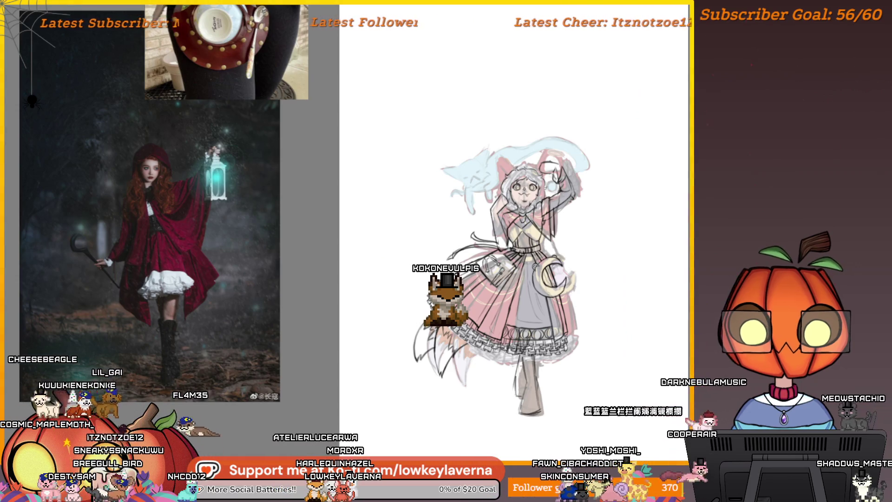
scroll(597, 308, "up", 3)
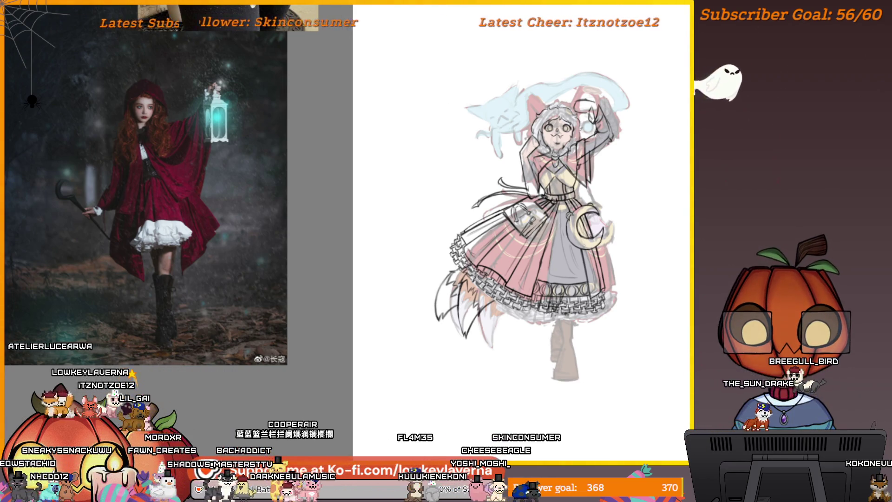
scroll(604, 334, "up", 3)
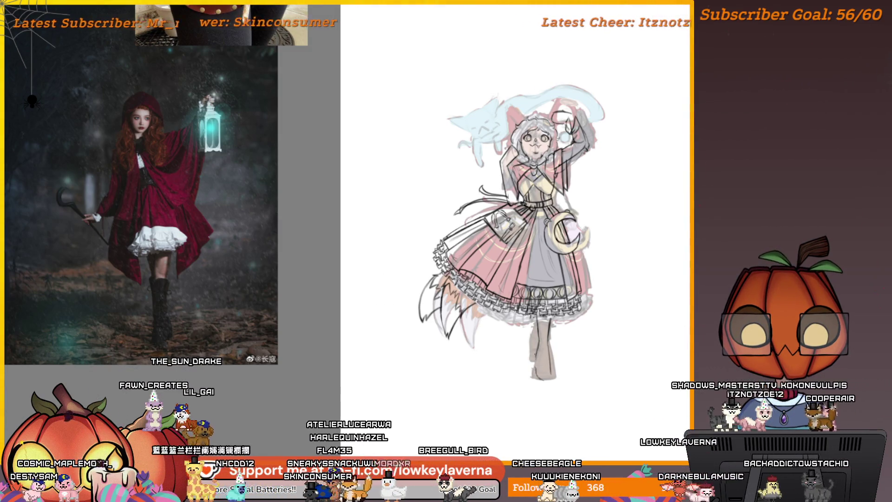
left_click_drag(200, 382, 236, 345)
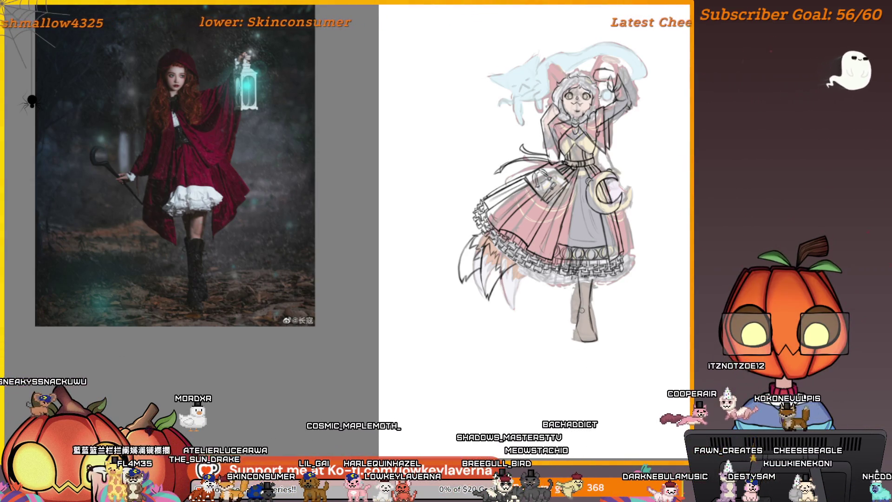
left_click(580, 328, "ctrl")
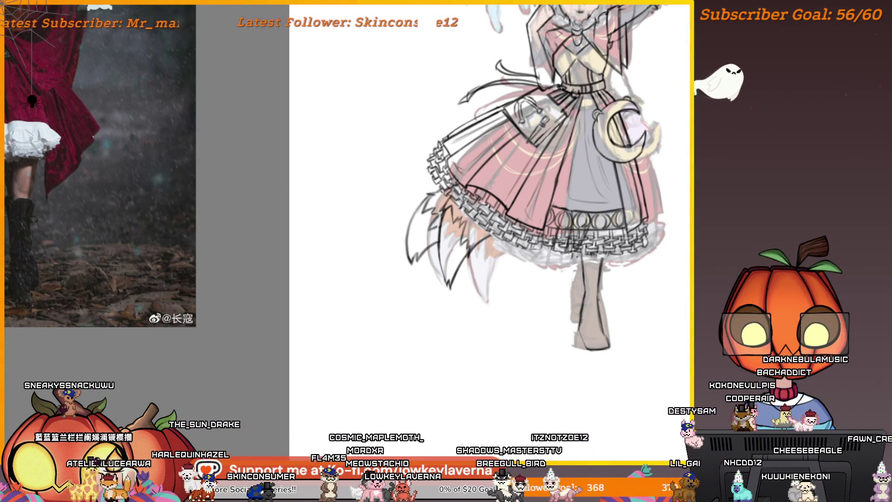
key("ctrl+0")
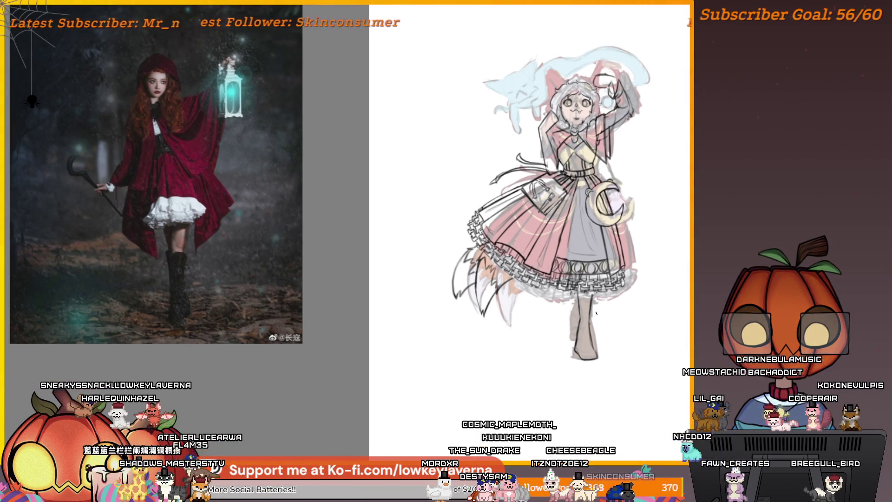
key("m")
left_click_drag(223, 408, 604, 372)
Draw a short line under the boot's sole
scroll(441, 336, "up", 3)
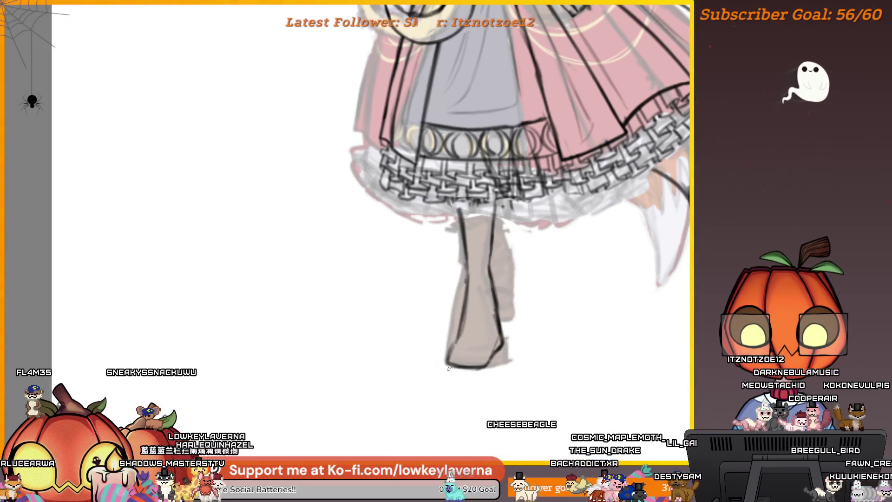
left_click_drag(445, 365, 474, 377)
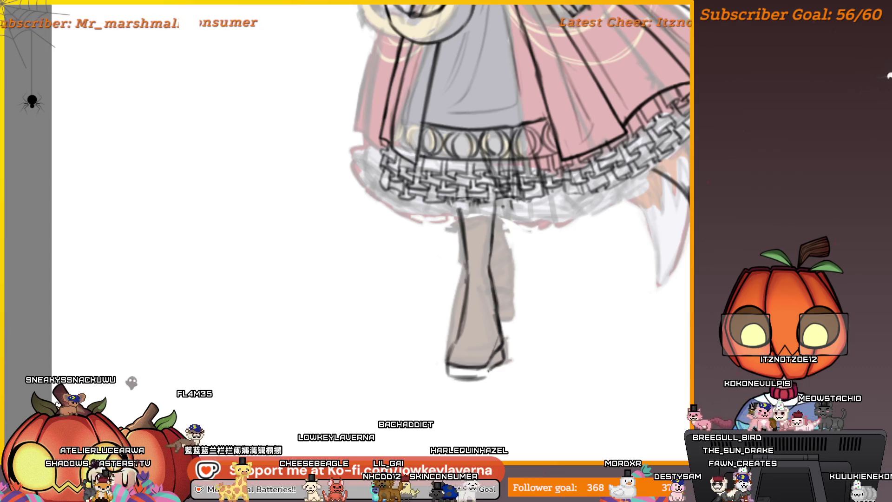
key("m")
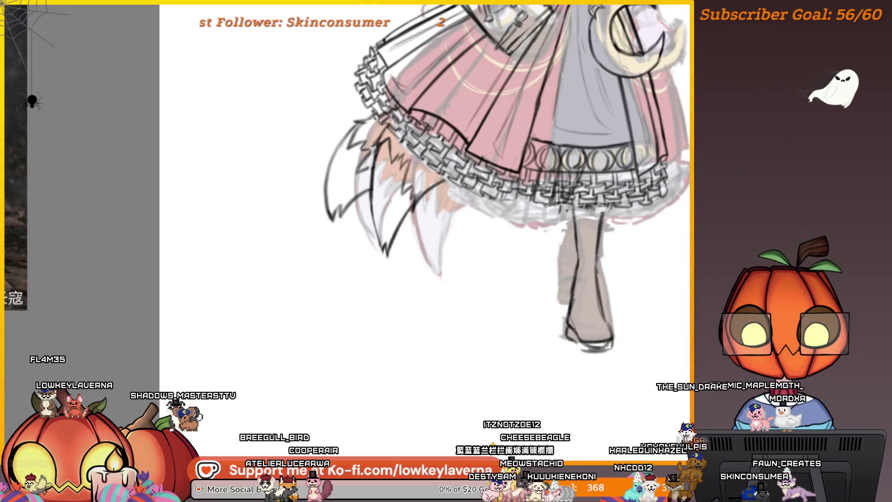
scroll(516, 272, "right", 5)
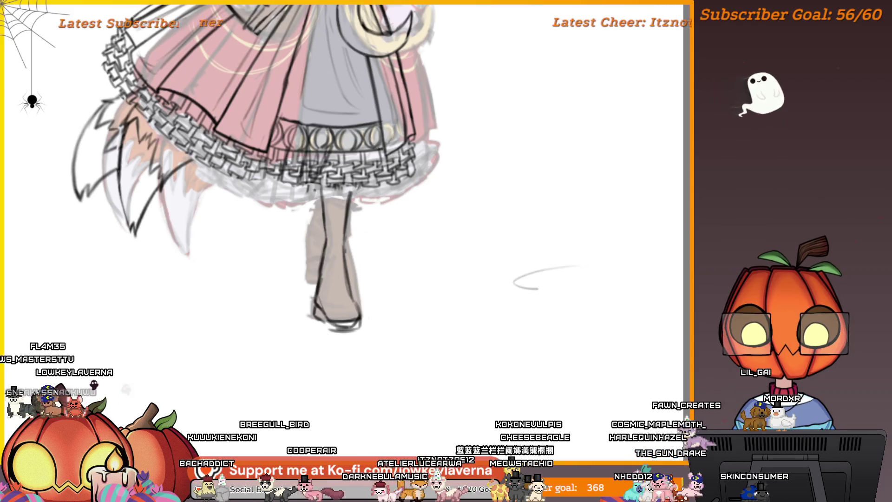
Sketch a trial pot with rim, sides and lid beside the boot, then undo it
left_click_drag(539, 284, 498, 280)
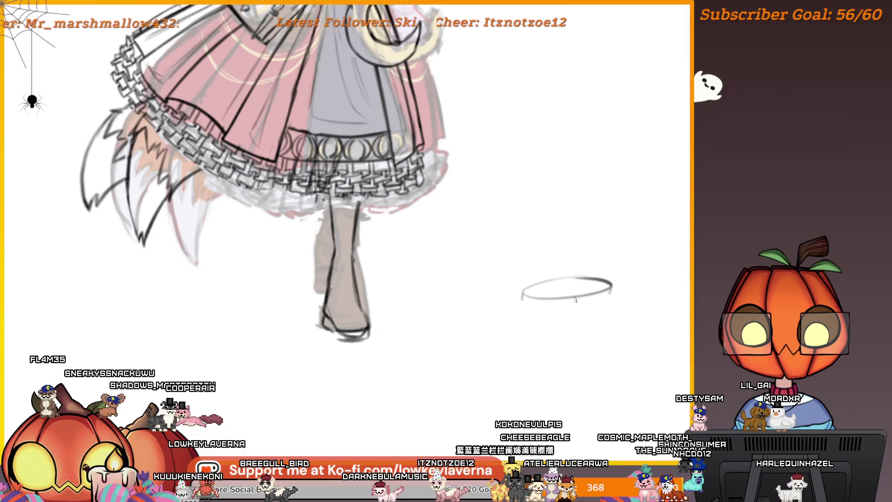
left_click_drag(608, 305, 523, 302)
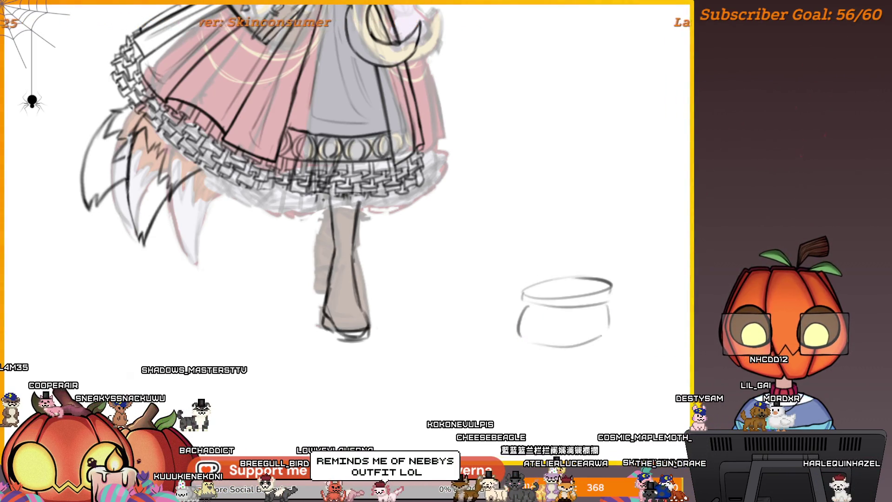
key("ctrl+z")
key("ctrl+z")
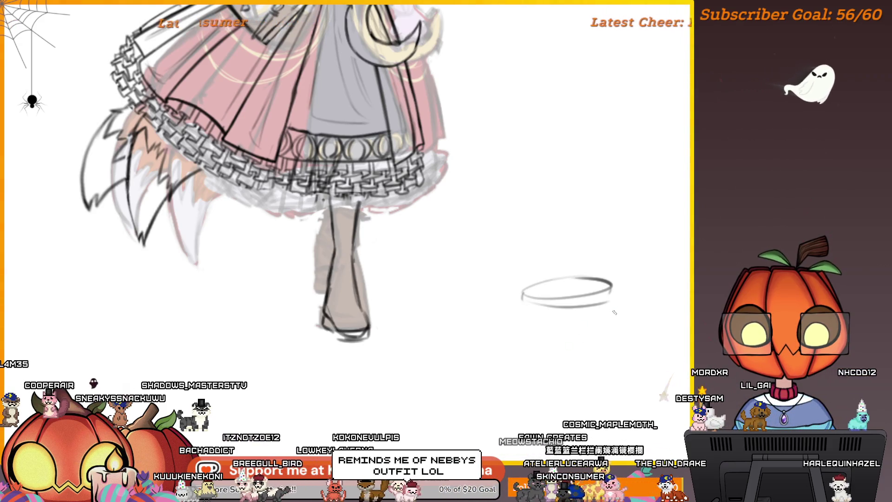
left_click_drag(609, 309, 612, 336)
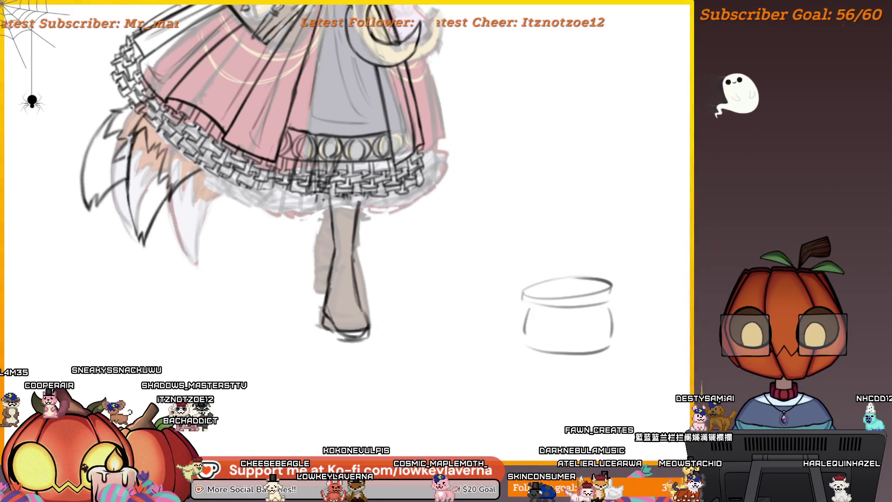
mouse_move(501, 308)
left_mouse_down()
mouse_move(590, 254)
mouse_move(622, 281)
left_mouse_up()
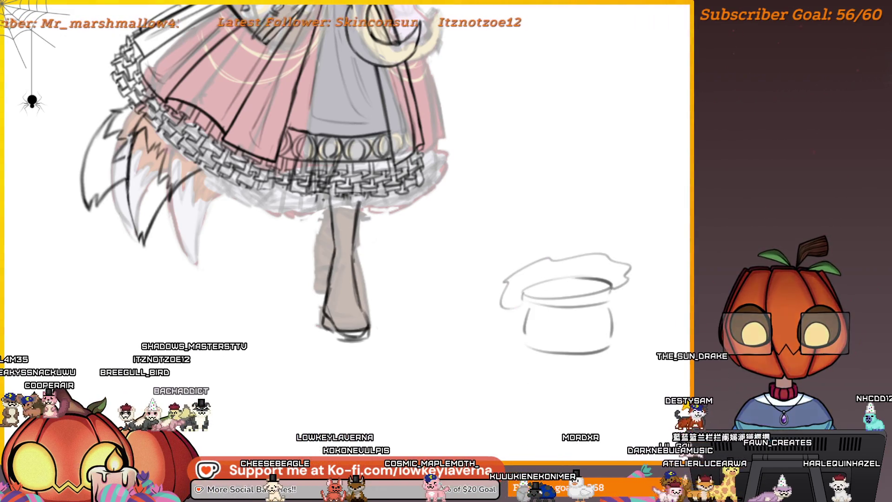
left_click_drag(502, 253, 620, 235)
key("ctrl+z")
key("ctrl+z")
key("ctrl+z")
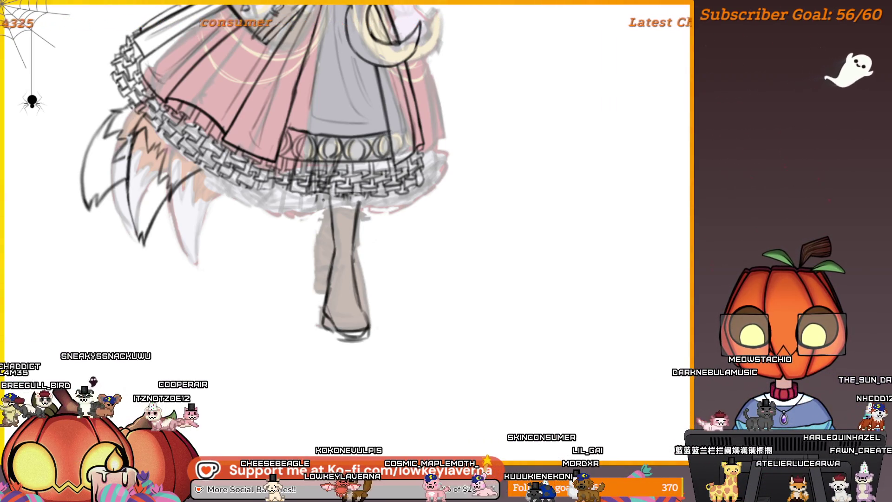
Draw a new line at the bottom of the leg and a curved stroke under the boot
left_click_drag(383, 335, 507, 383)
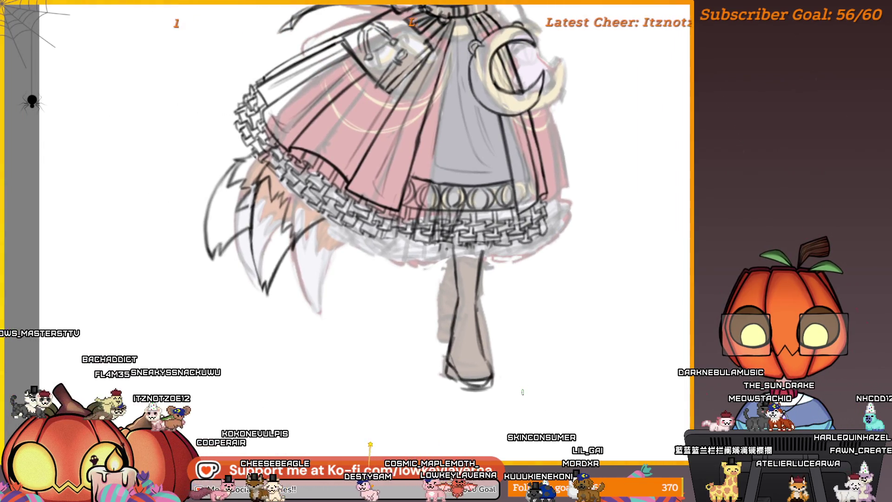
scroll(537, 319, "up", 2)
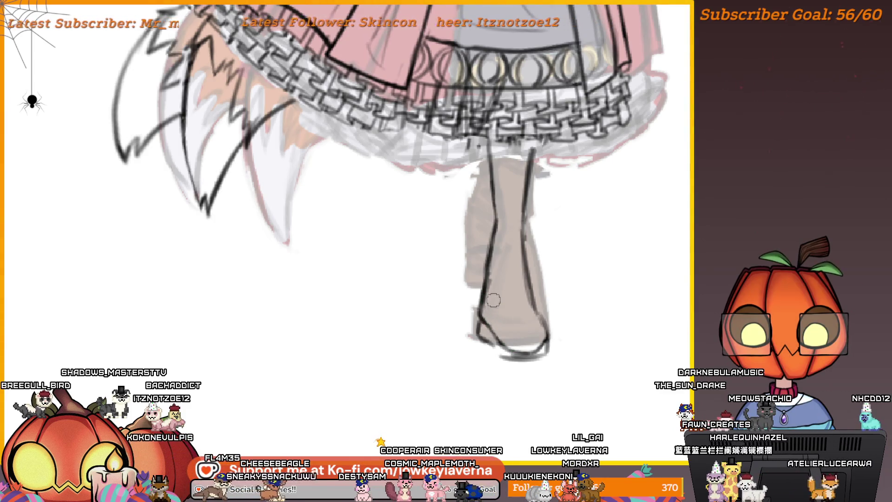
mouse_move(533, 361)
left_mouse_down()
mouse_move(546, 363)
mouse_move(559, 339)
left_mouse_up()
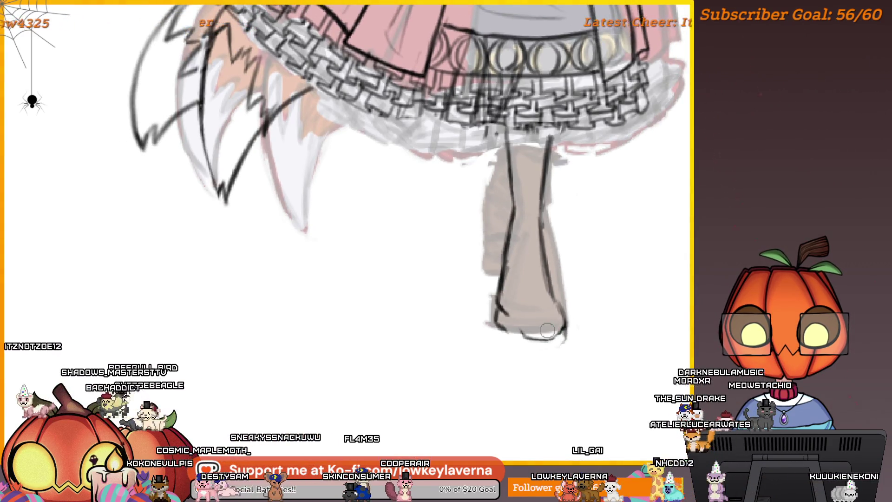
left_click_drag(566, 343, 539, 354)
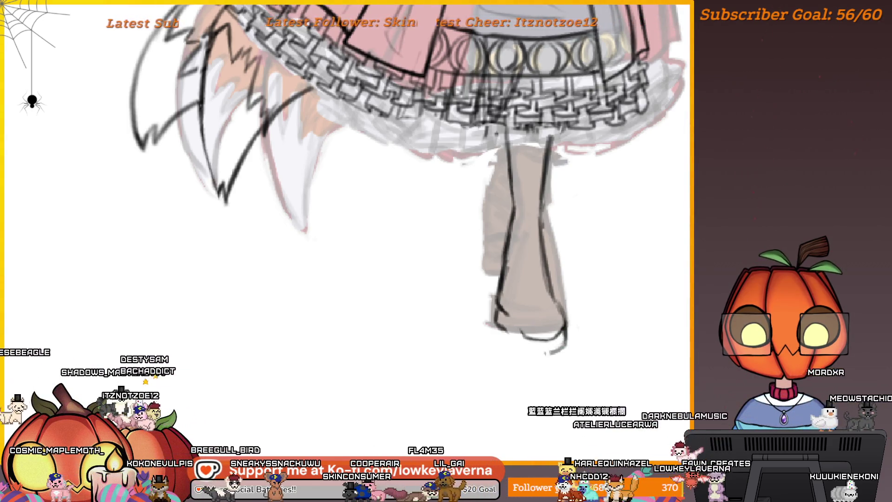
left_click_drag(565, 333, 540, 354)
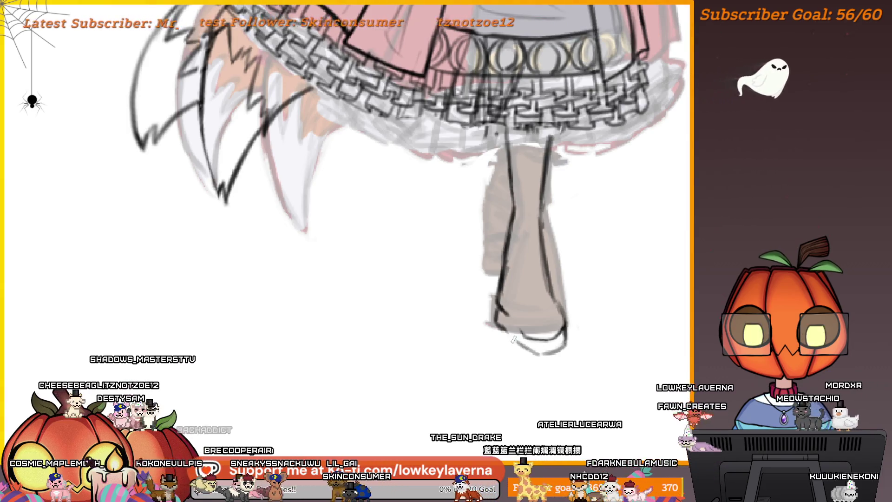
scroll(499, 273, "down", 1)
scroll(500, 274, "down", 2)
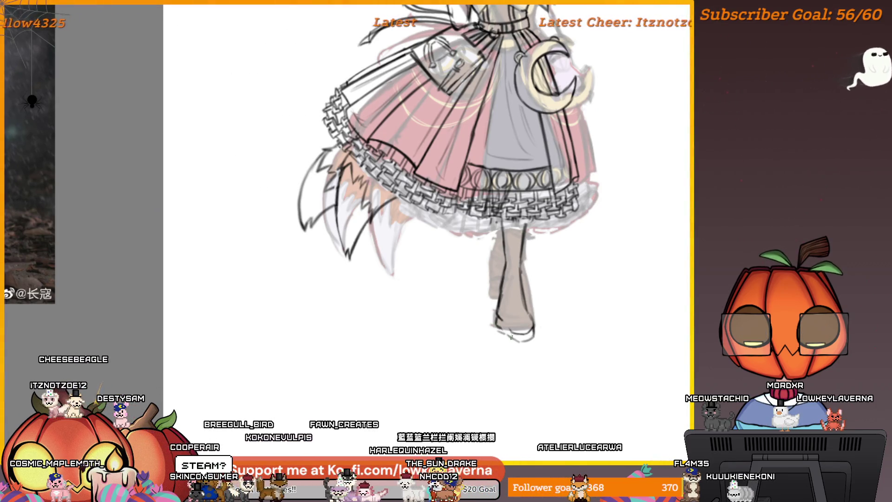
Unmirror the view and zoom out to show the full figure
key("m")
left_click_drag(251, 341, 553, 346)
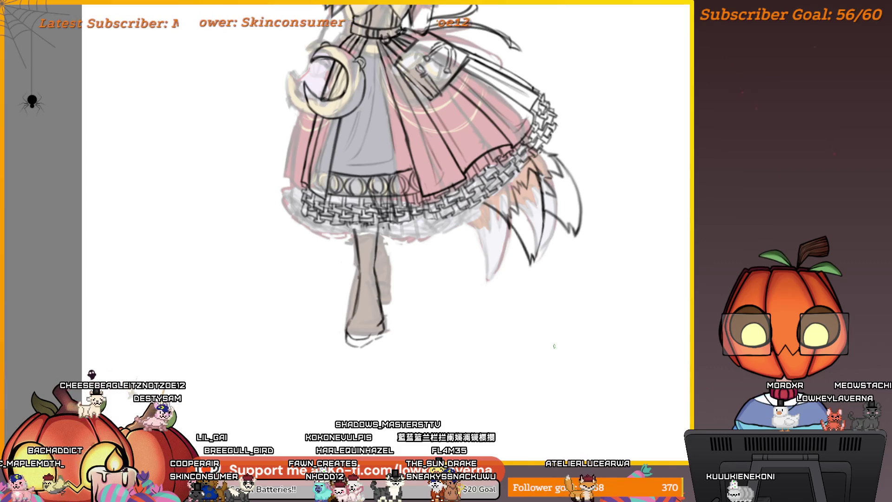
left_click_drag(460, 366, 598, 358)
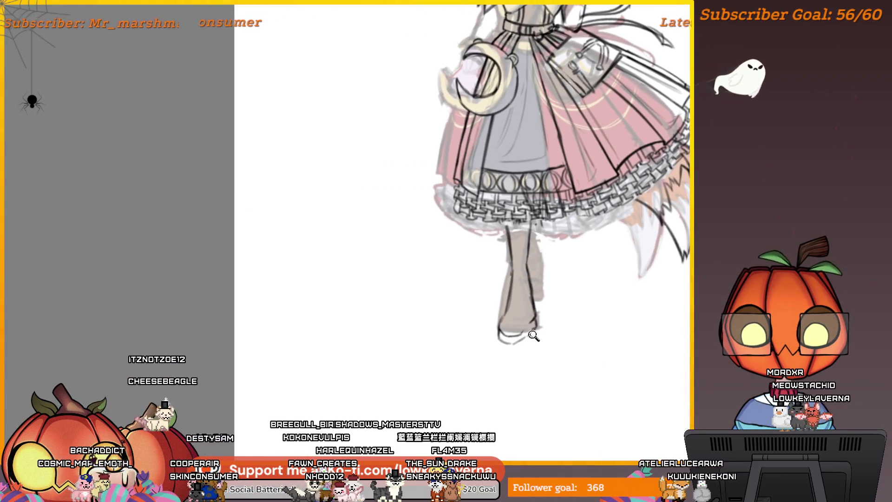
left_click(533, 335)
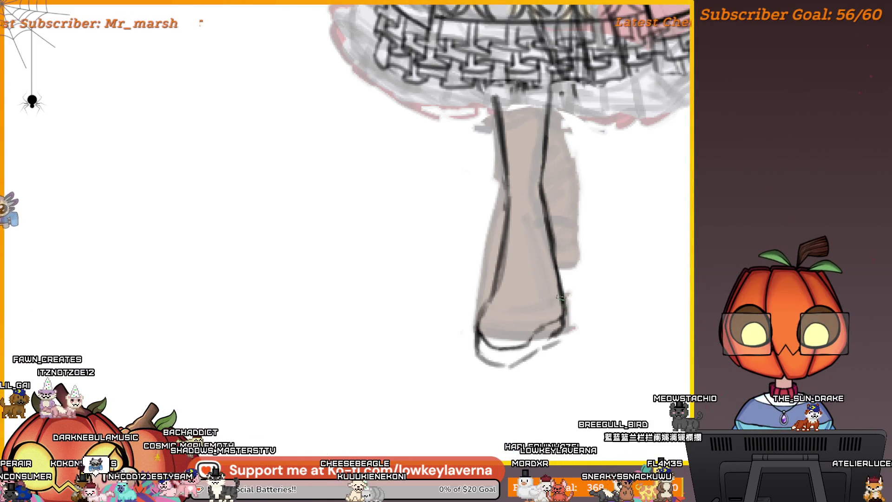
scroll(571, 272, "down", 5)
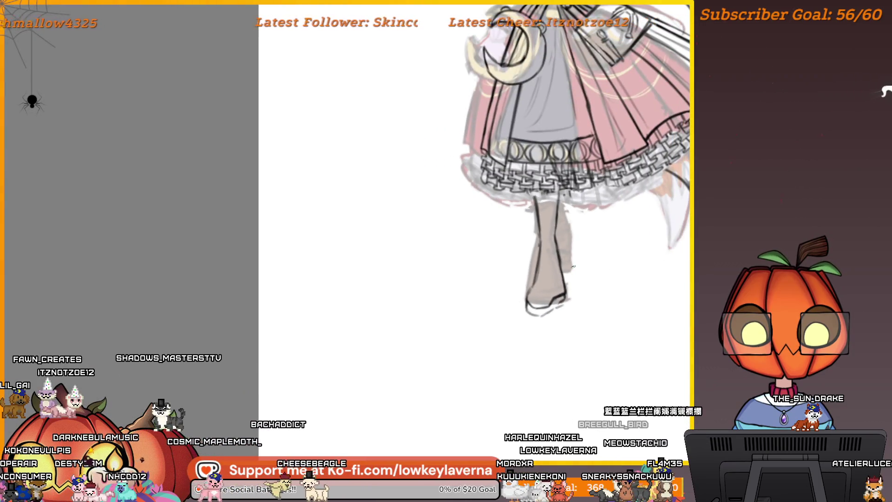
left_click(526, 305)
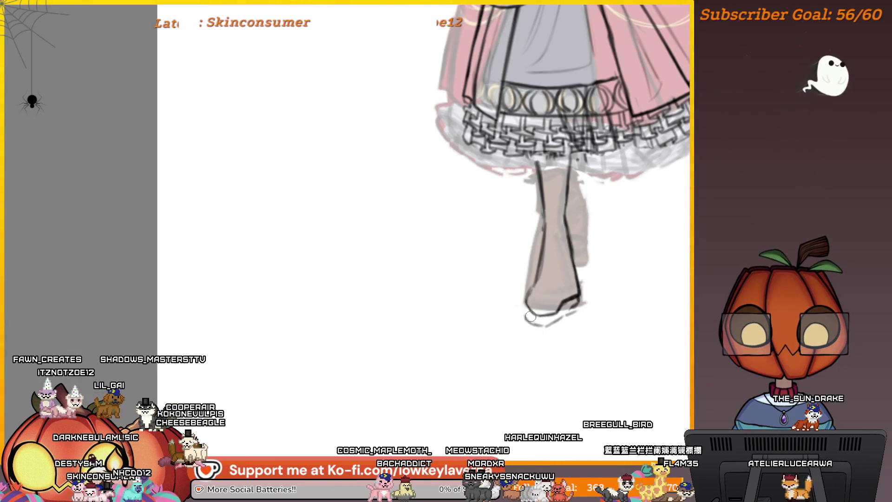
left_click(578, 301, "alt")
left_click(619, 295, "alt")
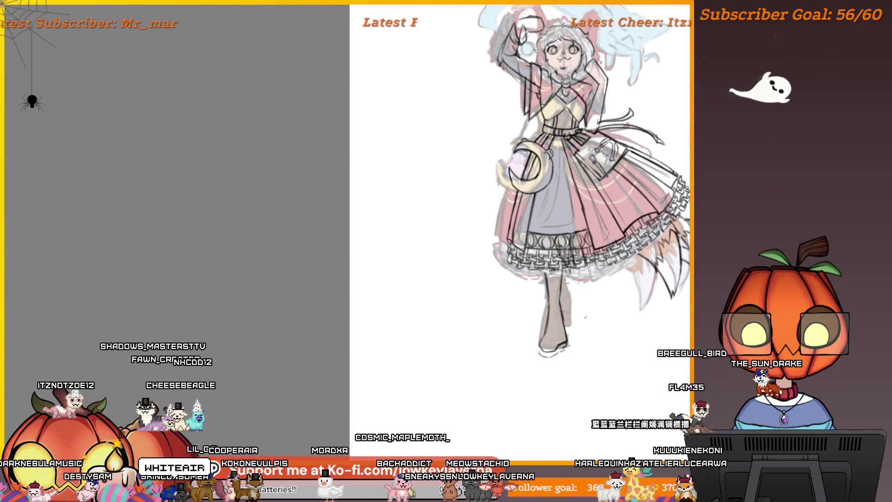
Erase the faint stray strokes beneath the boot in the mirrored view
left_click(576, 322)
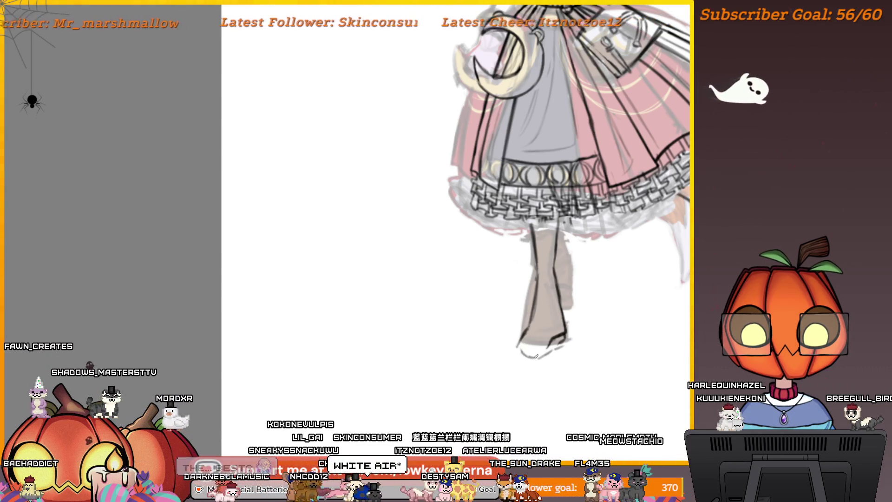
key("m")
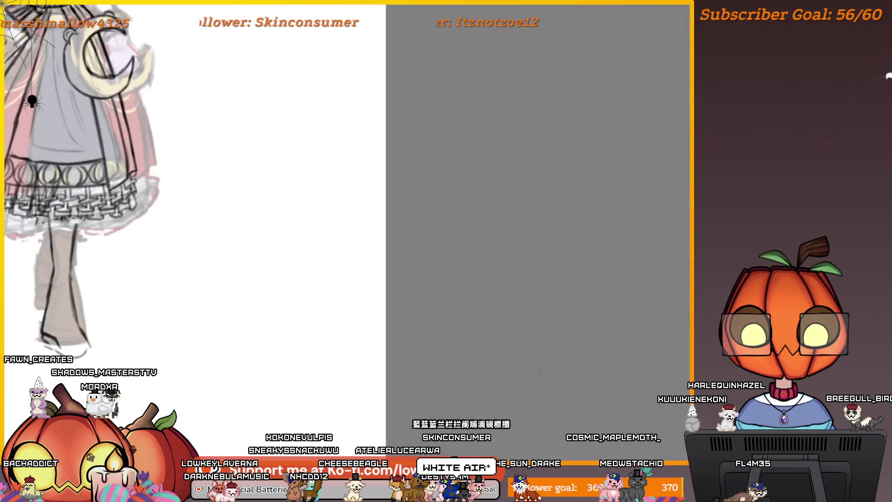
mouse_move(205, 388)
left_mouse_down()
mouse_move(537, 366)
mouse_move(628, 409)
left_mouse_up()
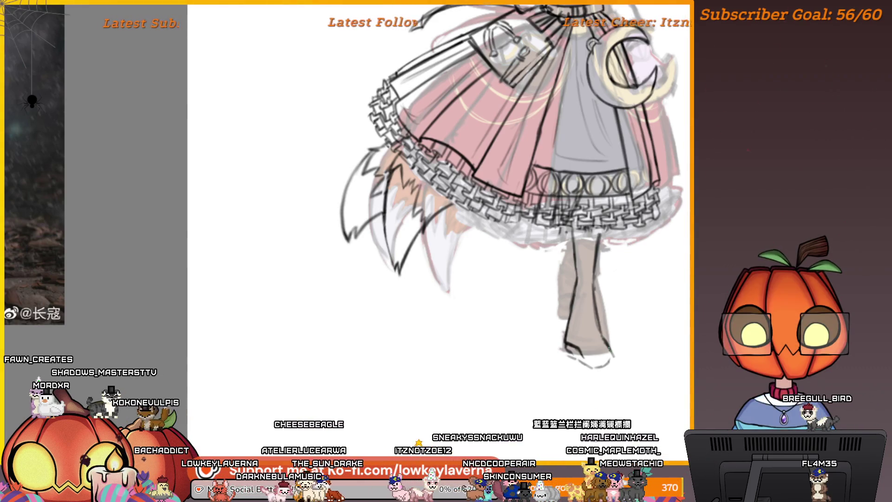
left_click_drag(609, 328, 620, 322)
mouse_move(621, 356)
left_mouse_down()
mouse_move(582, 346)
mouse_move(608, 338)
left_mouse_up()
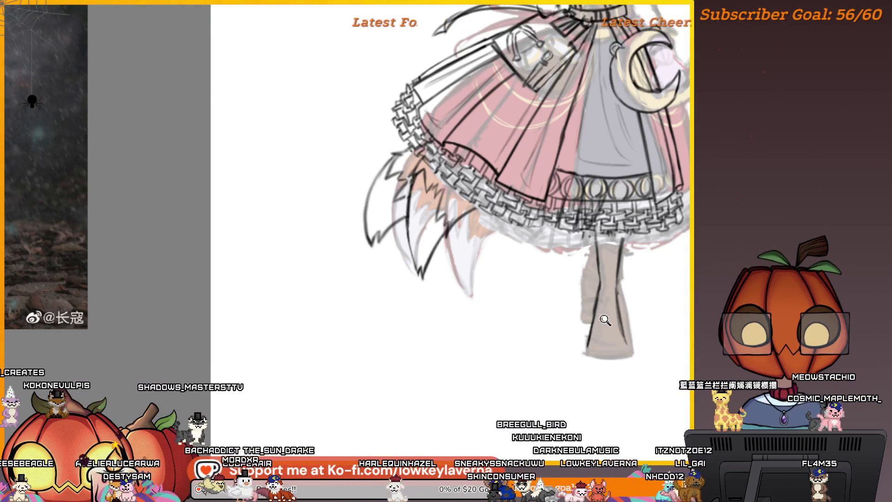
Zoom out and close the sketch view to reach the recent files overview
scroll(605, 319, "down", 2)
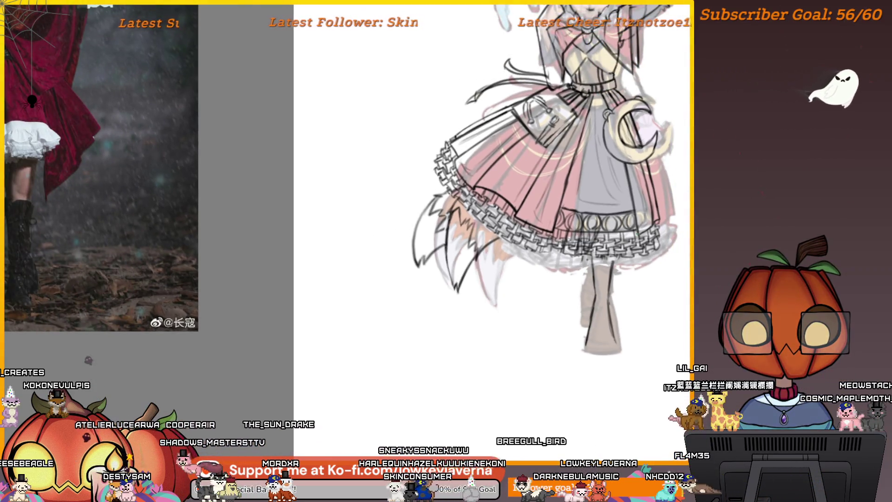
scroll(588, 277, "down", 3)
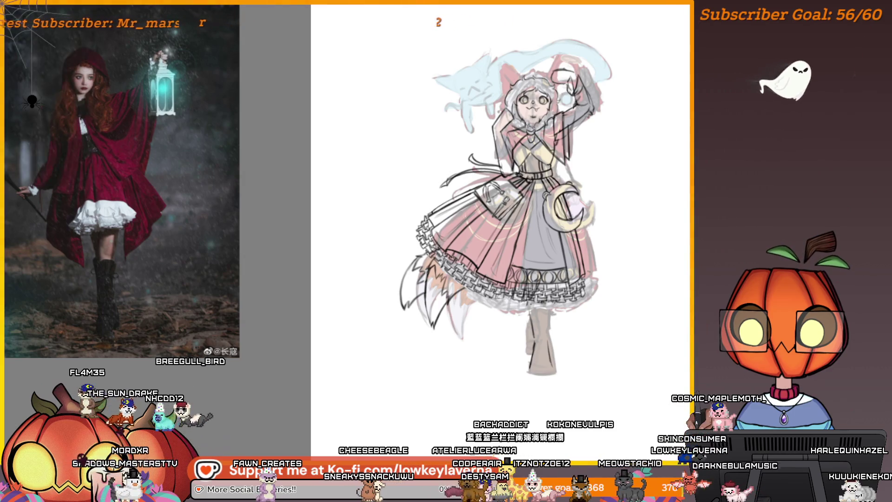
key("ctrl+w")
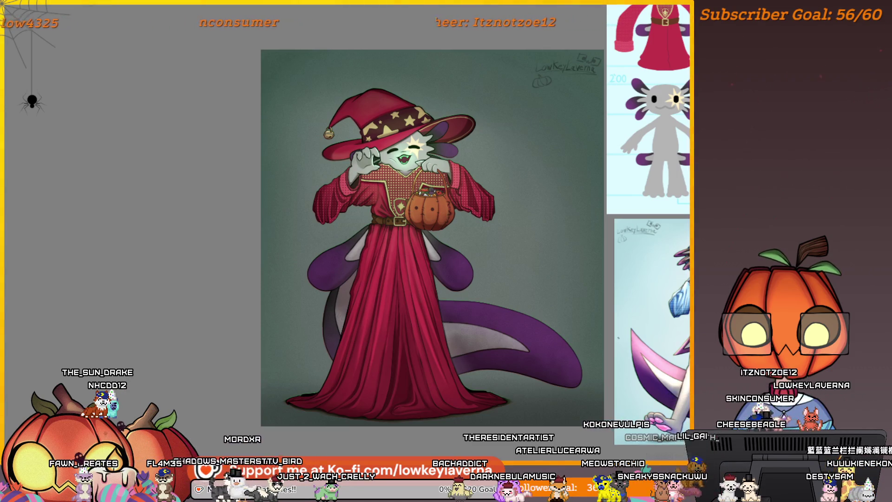
Pan and enlarge the witch artwork, then close it and scroll the recent files grid
left_click_drag(668, 337, 571, 341)
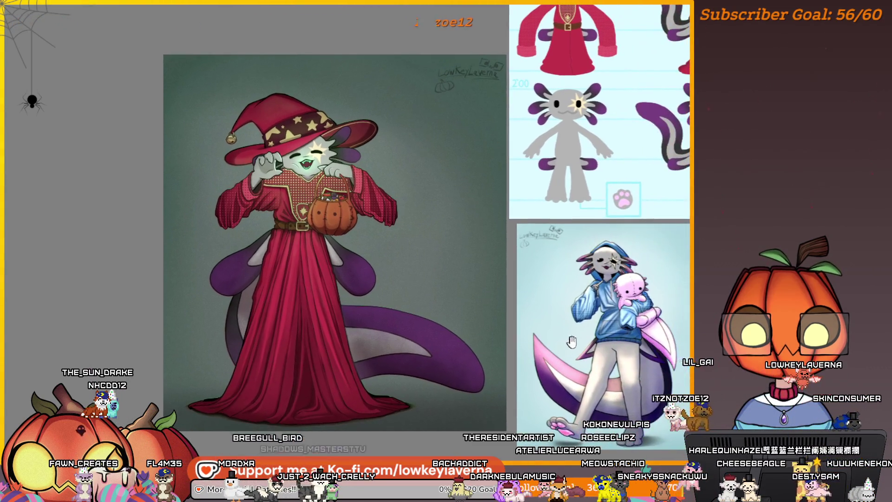
left_click_drag(502, 338, 627, 337)
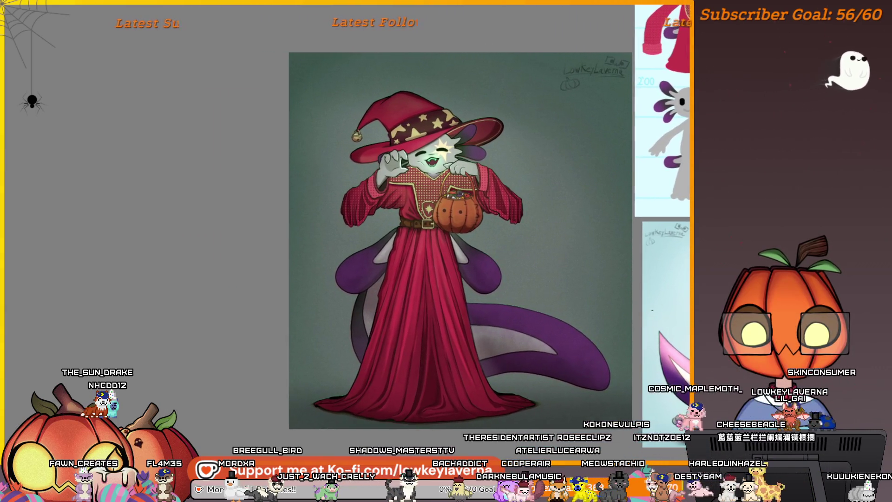
scroll(565, 303, "up", 2)
left_click_drag(565, 303, 585, 294)
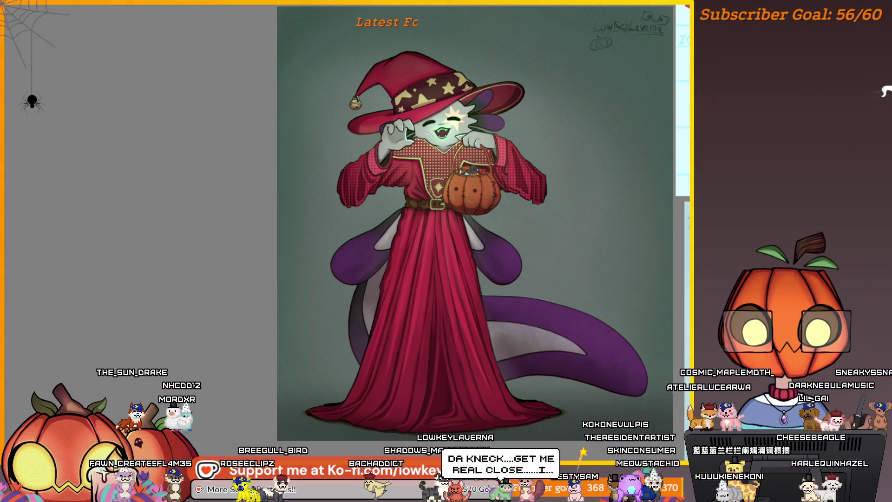
key("Escape")
left_click_drag(572, 57, 570, 124)
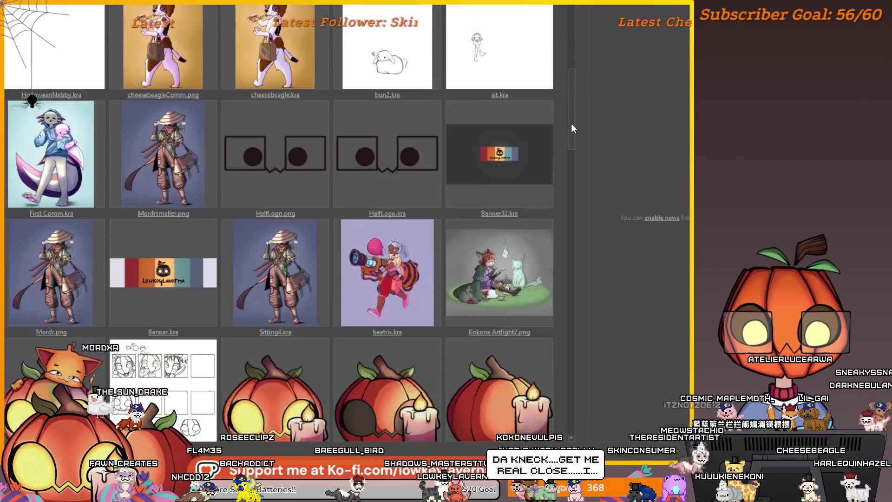
Open First Comm.kra, browse the axolotl artwork and Nebby reference sheet, then return to the sketch
left_click(52, 130)
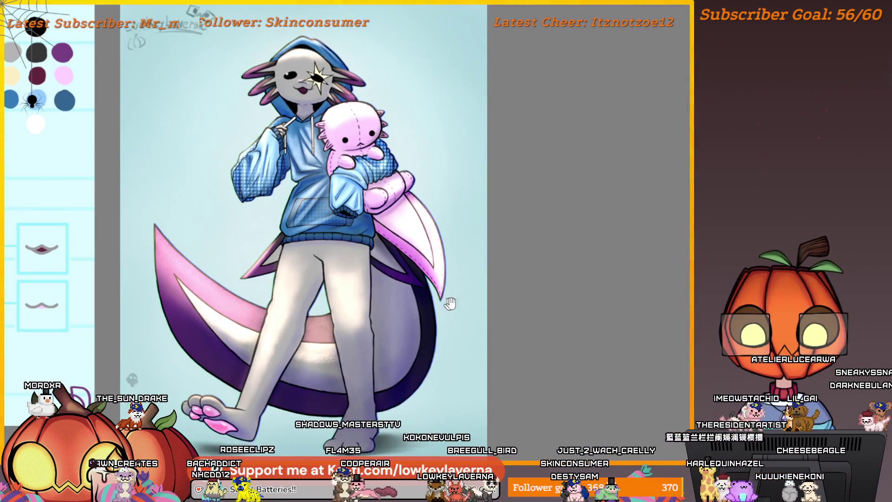
left_click_drag(447, 303, 656, 303)
scroll(667, 292, "down", 2)
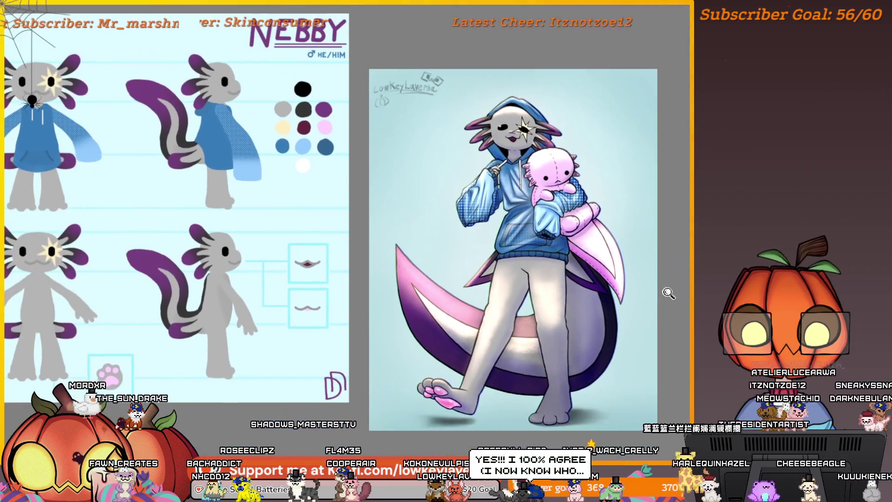
scroll(676, 312, "up", 2)
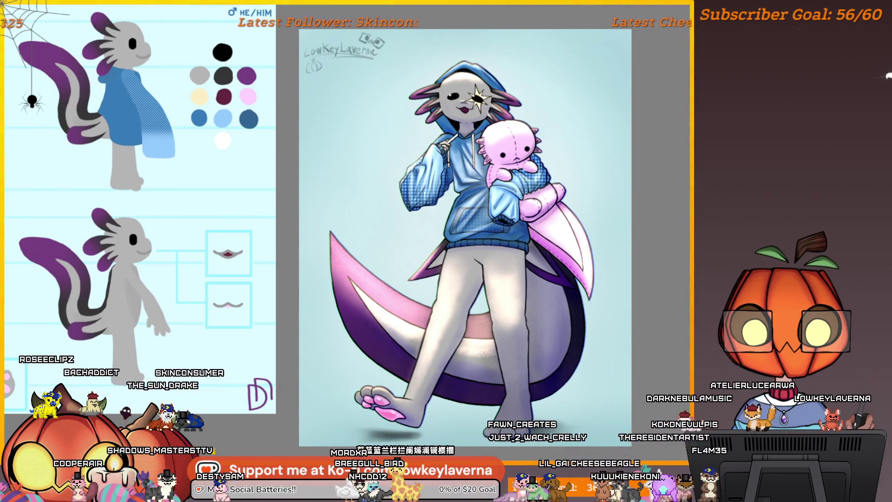
scroll(571, 129, "up", 5)
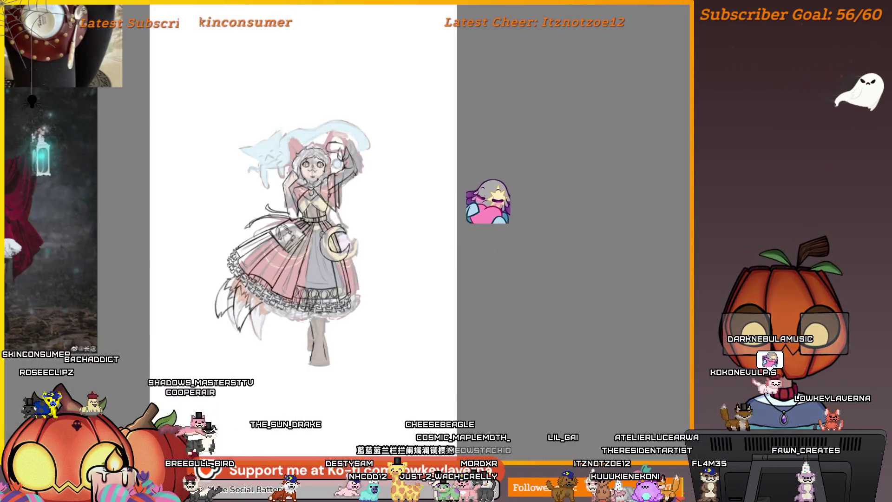
Outline the right leg below the skirt with one dark stroke
scroll(564, 256, "up", 2)
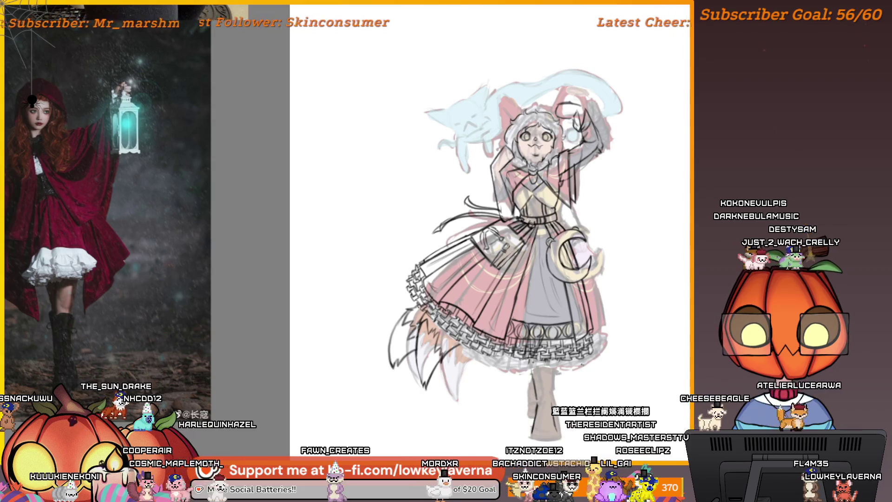
scroll(557, 400, "up", 6)
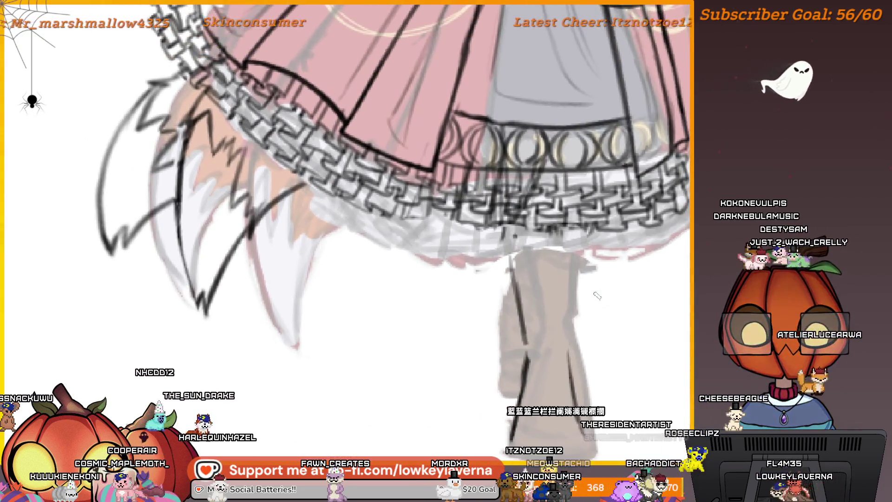
left_click_drag(566, 335, 589, 251)
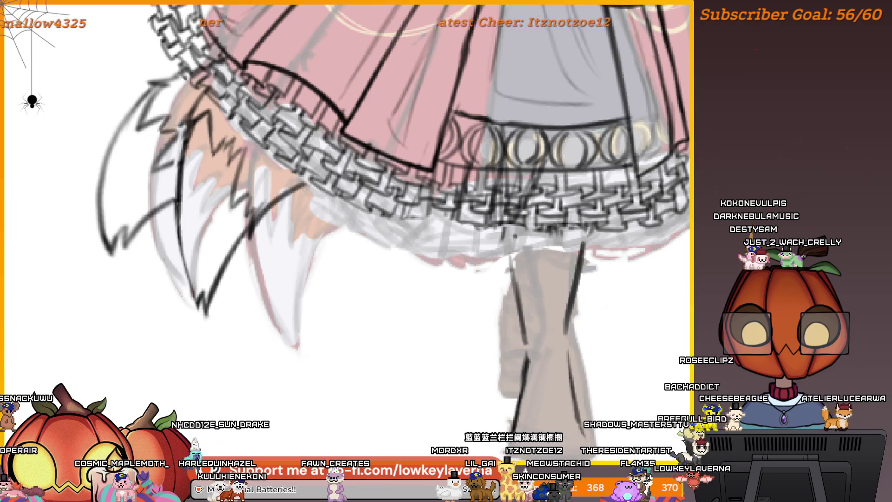
scroll(519, 327, "down", 6)
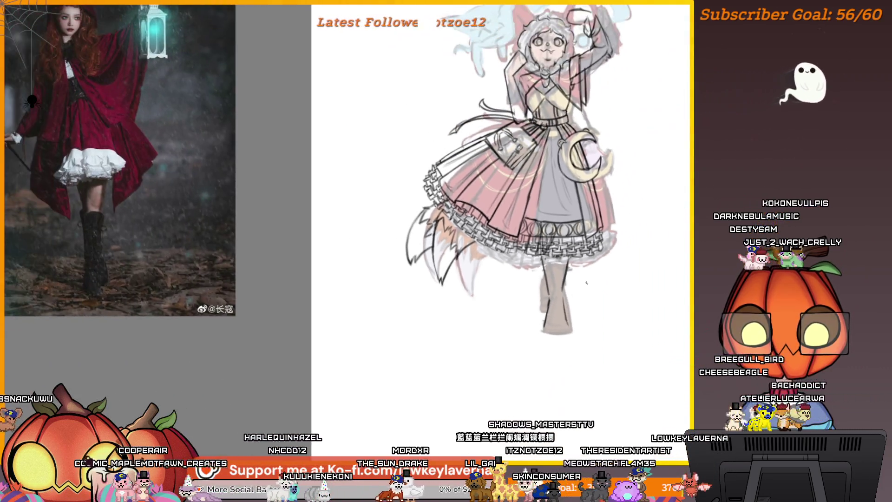
left_click_drag(543, 280, 598, 298)
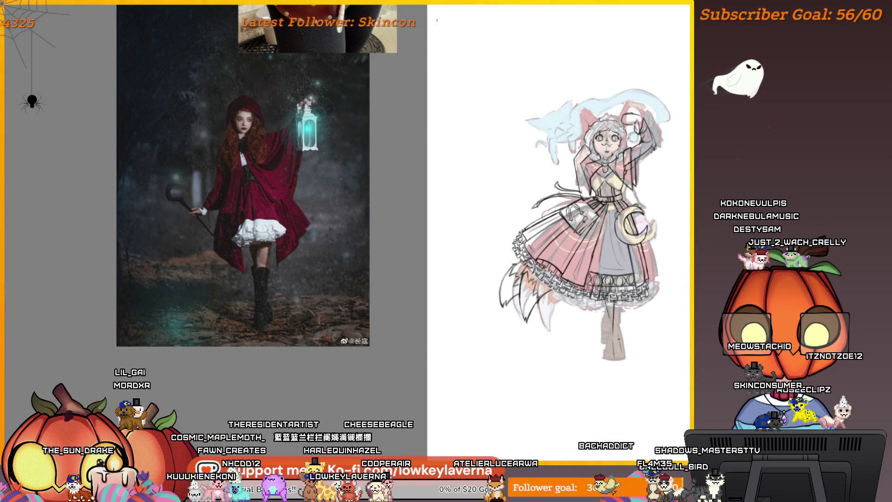
Transform the lassoed lower-leg area and apply the change
left_click_drag(665, 294, 588, 304)
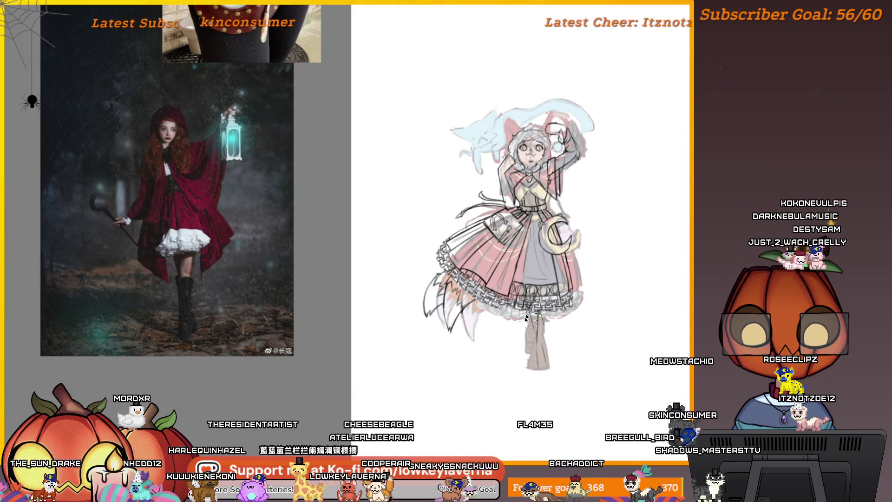
key("ctrl+t")
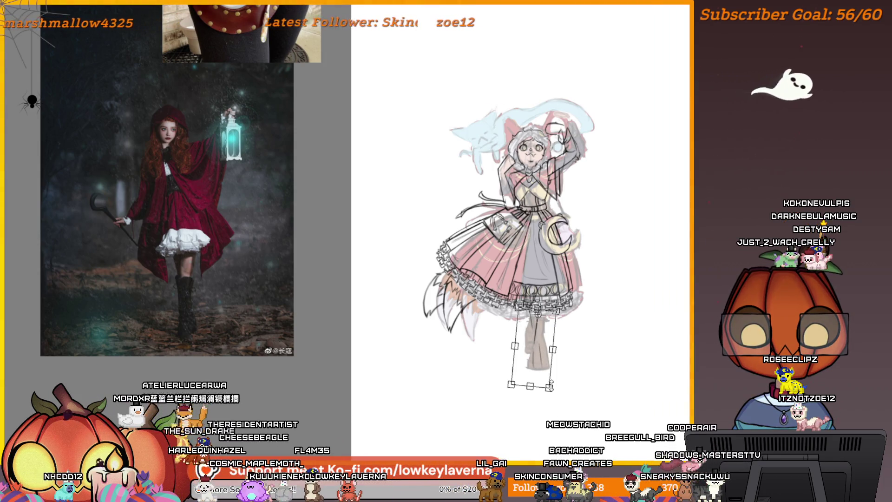
key("Return")
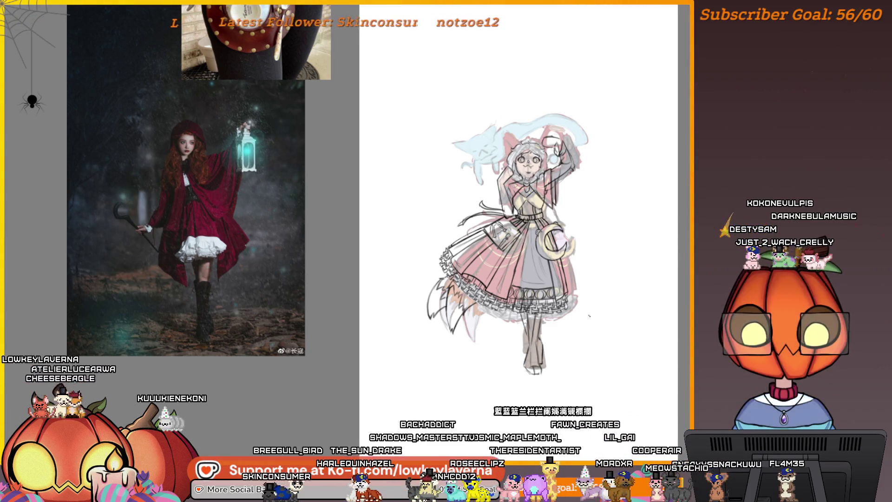
Mirror the view and rotate the selected legs slightly with the transform tool
key("m")
mouse_move(174, 377)
left_mouse_down()
mouse_move(554, 357)
mouse_move(523, 362)
left_mouse_up()
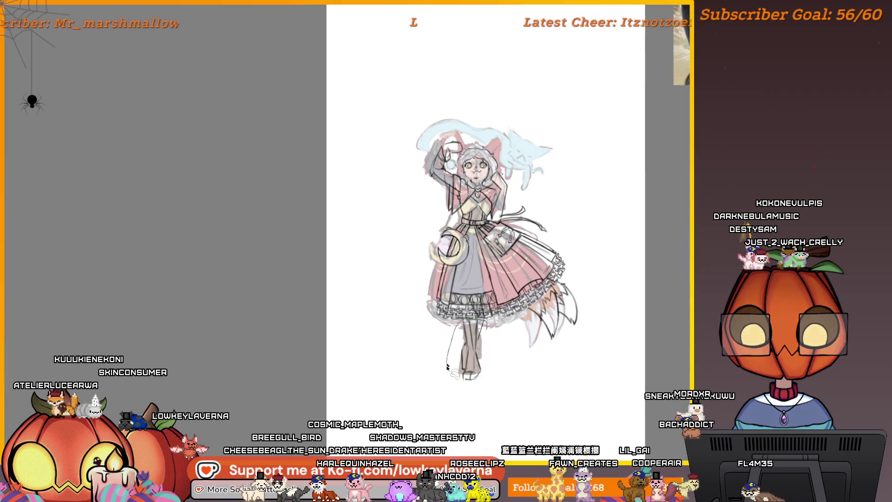
key("ctrl+t")
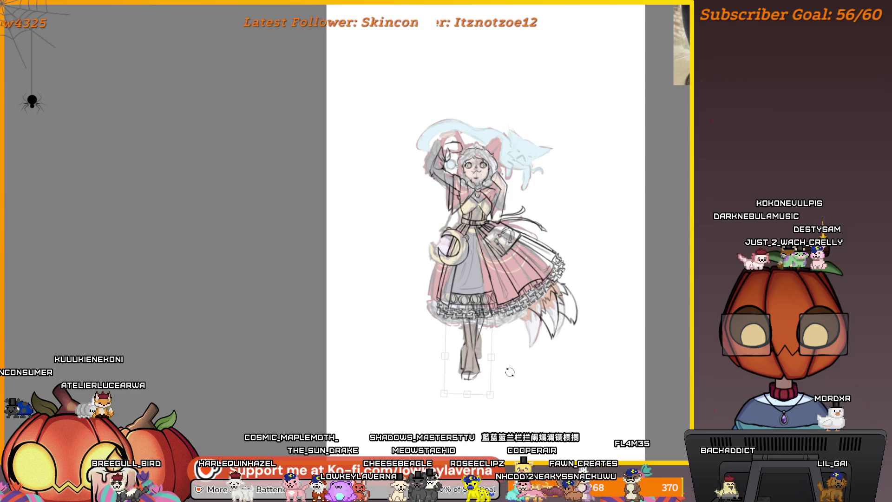
left_click_drag(509, 371, 506, 369)
key("Return")
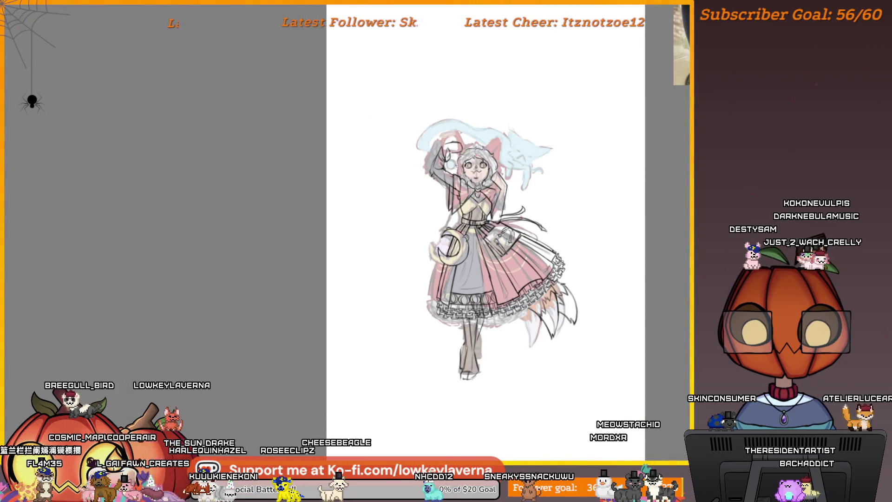
scroll(465, 209, "up", 5)
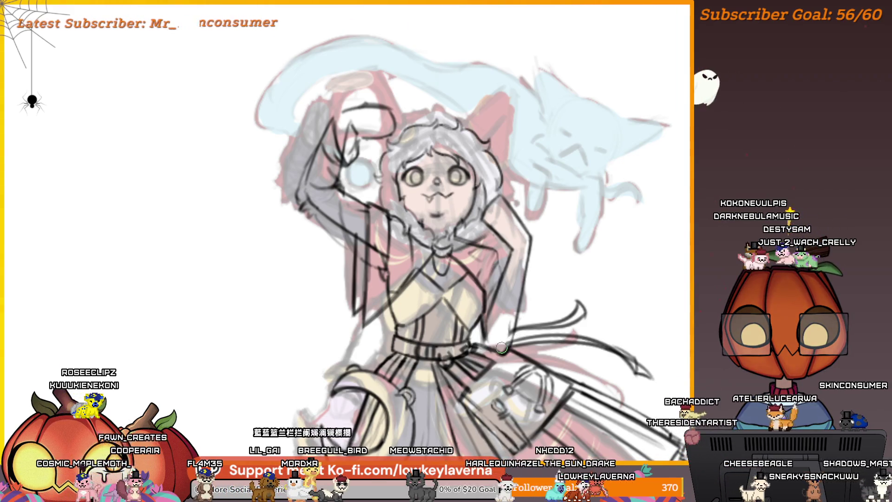
scroll(539, 223, "down", 3)
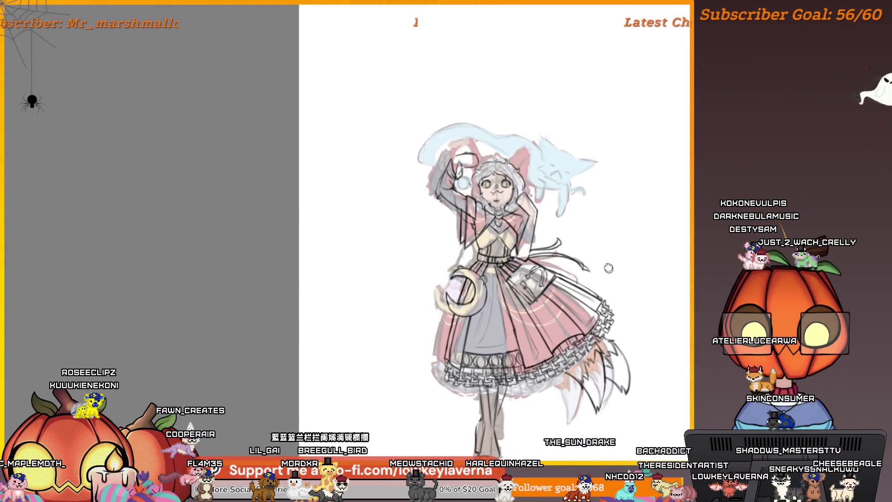
scroll(512, 251, "up", 3)
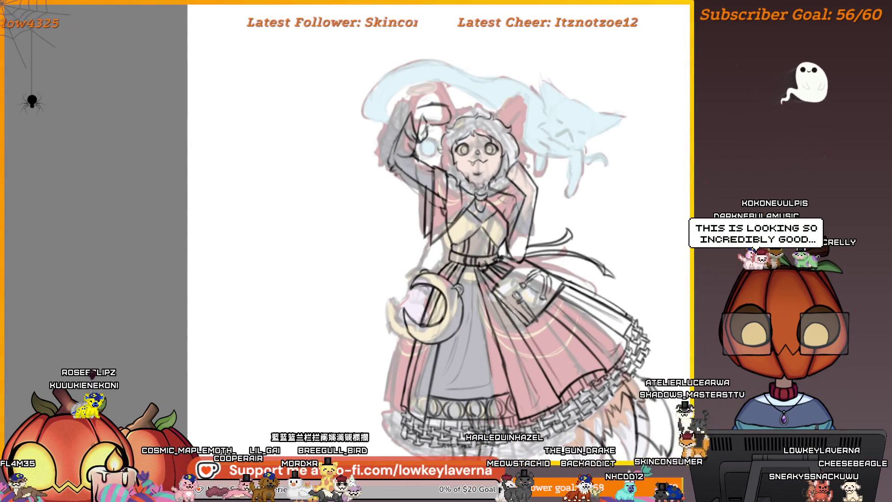
scroll(550, 185, "down", 3)
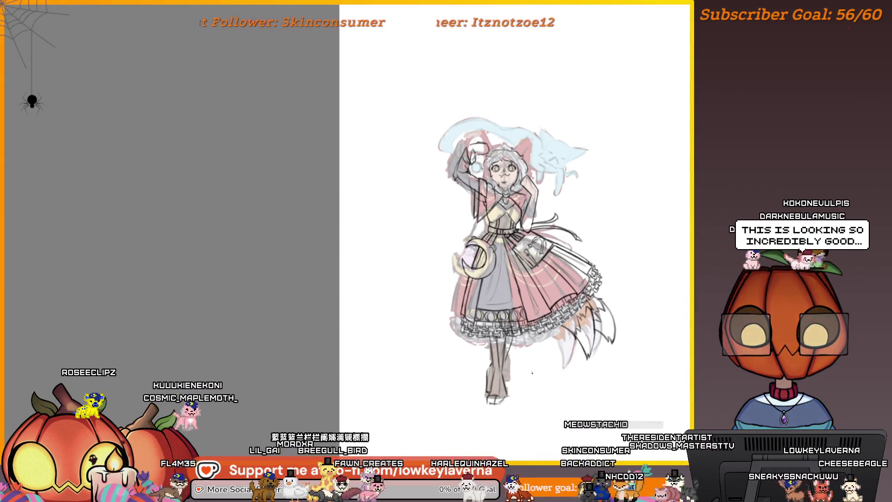
scroll(527, 352, "up", 3)
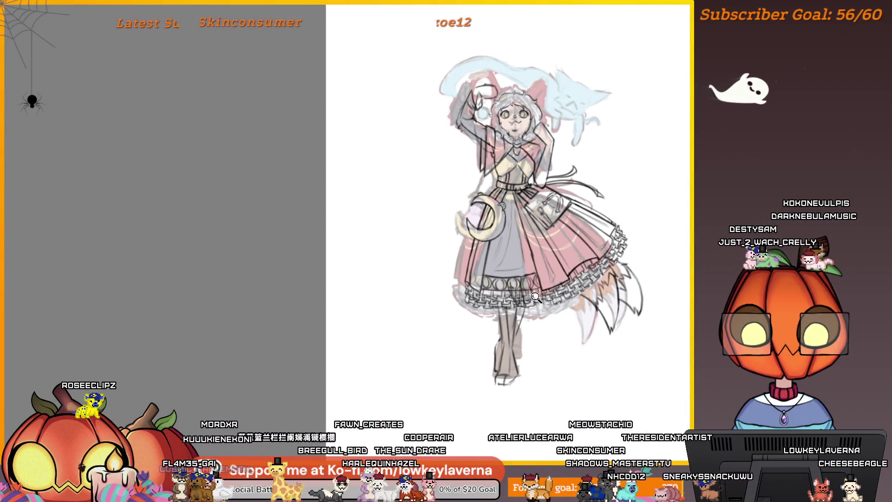
scroll(535, 296, "up", 1)
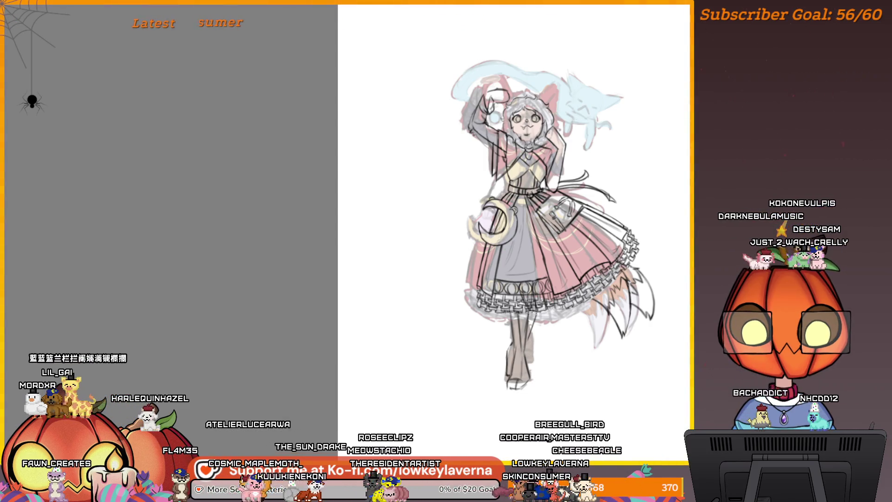
left_click_drag(557, 247, 566, 259)
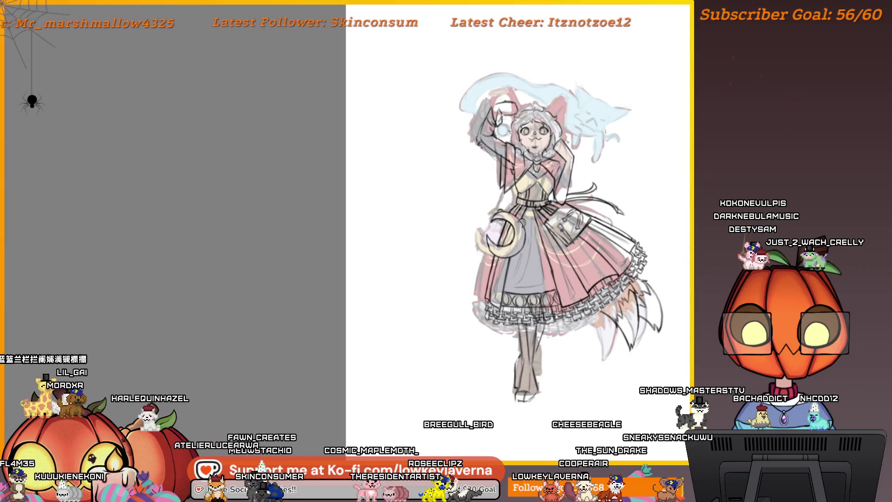
left_click_drag(554, 360, 606, 309)
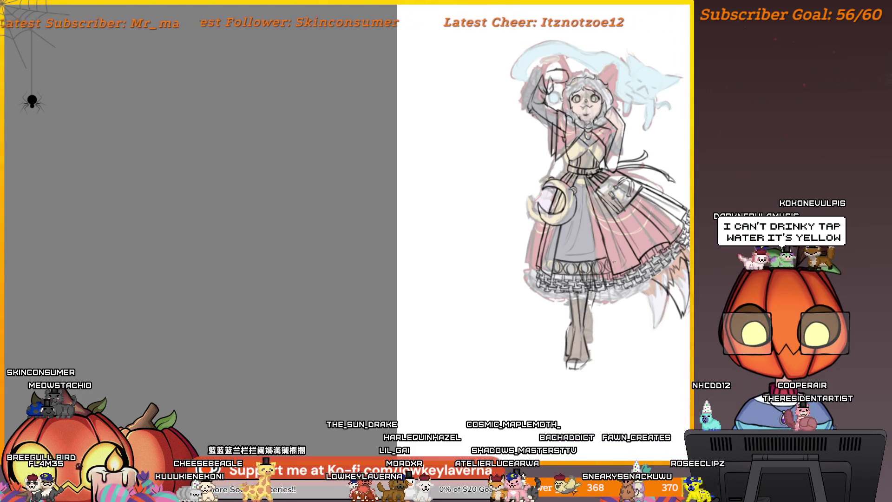
Pan the canvas to place the lantern reference photo beside the sketch and compare the legs
scroll(557, 335, "right", 10)
mouse_move(175, 355)
left_mouse_down()
mouse_move(506, 353)
mouse_move(613, 362)
left_mouse_up()
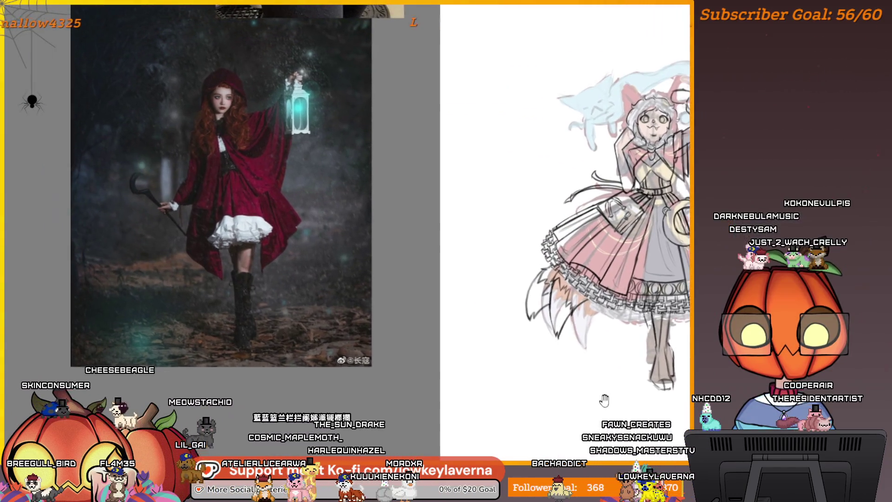
left_click_drag(564, 399, 576, 409)
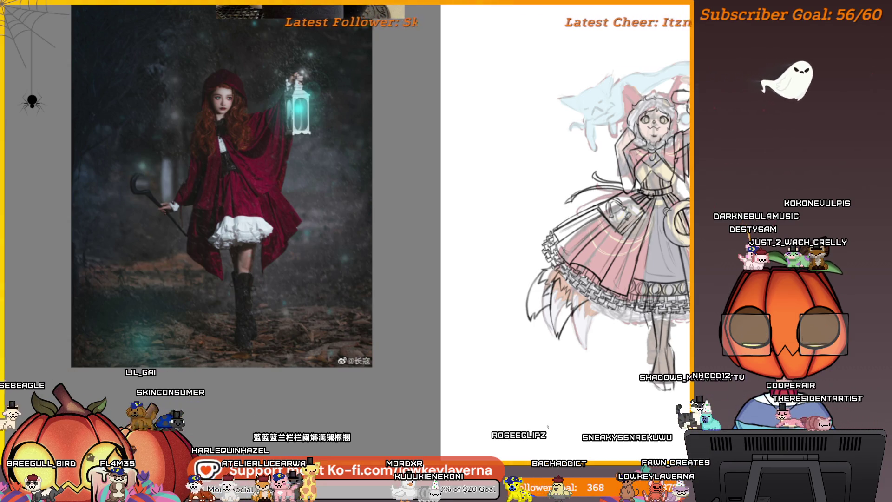
left_click_drag(633, 364, 627, 312)
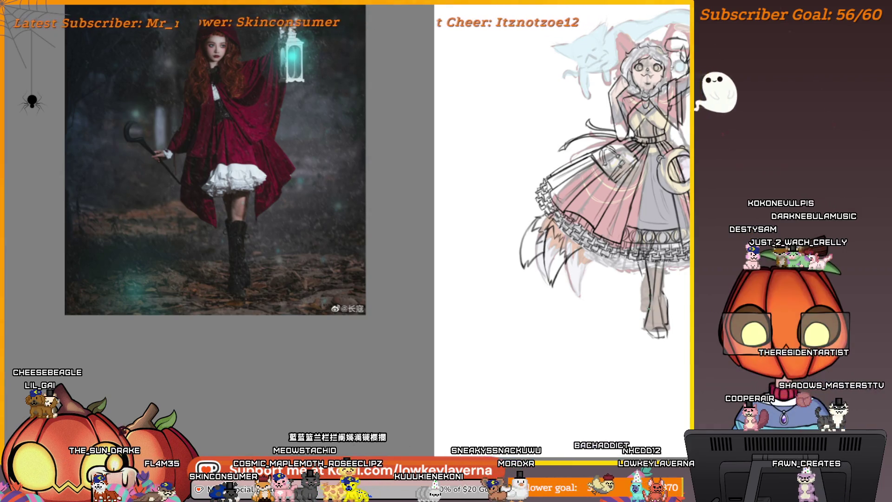
left_click_drag(627, 312, 618, 321)
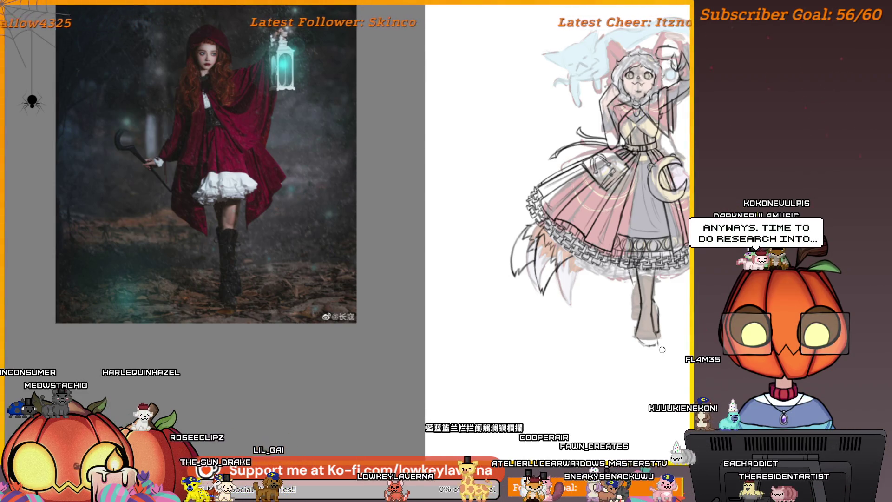
left_click_drag(675, 295, 653, 313)
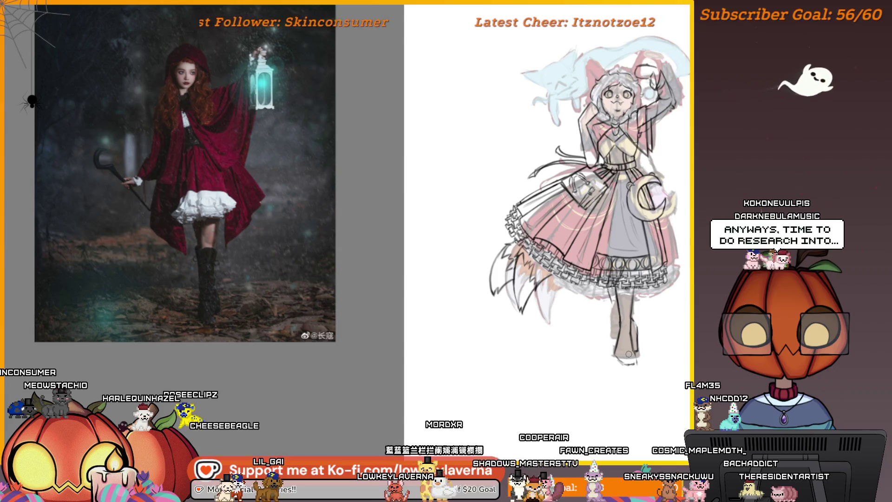
left_click_drag(656, 344, 632, 372)
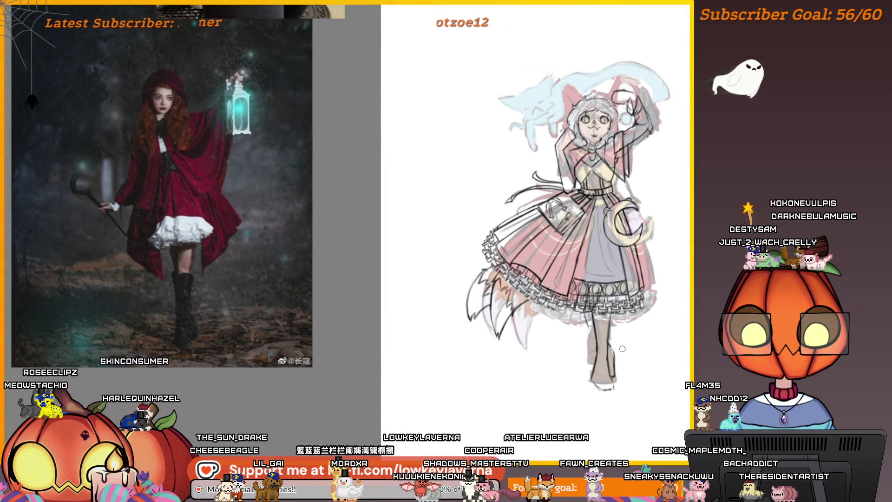
scroll(534, 209, "up", 5)
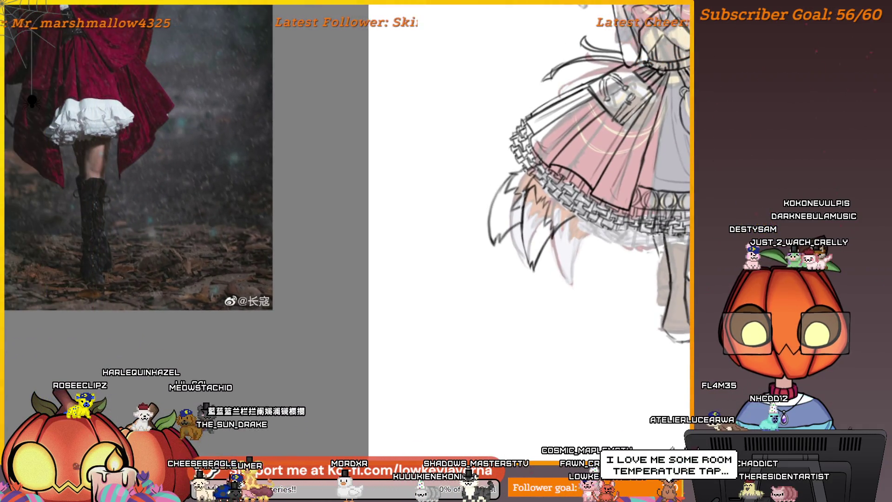
left_click_drag(695, 334, 674, 320)
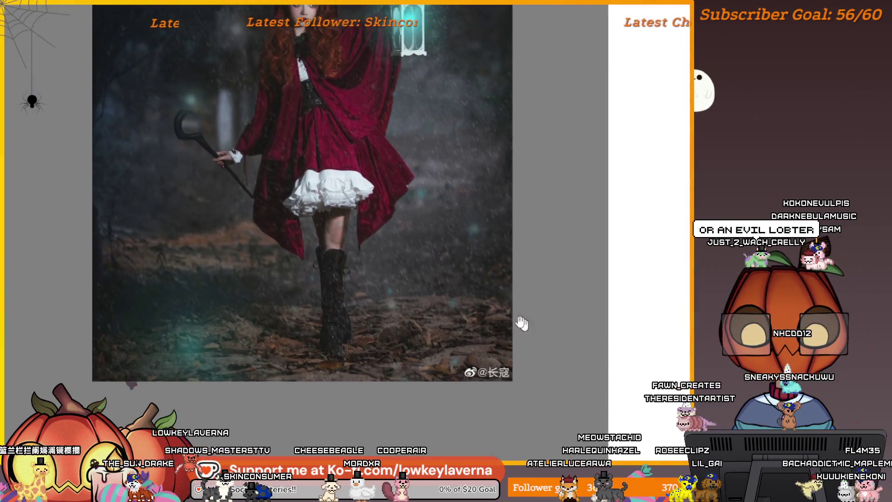
Raise the lassoed leg about 12 px with a transform and apply it
scroll(384, 275, "up", 3)
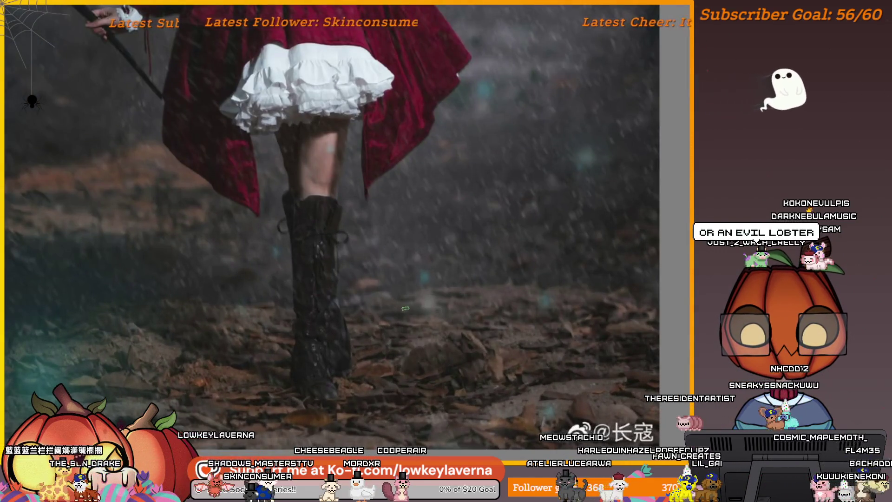
scroll(383, 275, "down", 3)
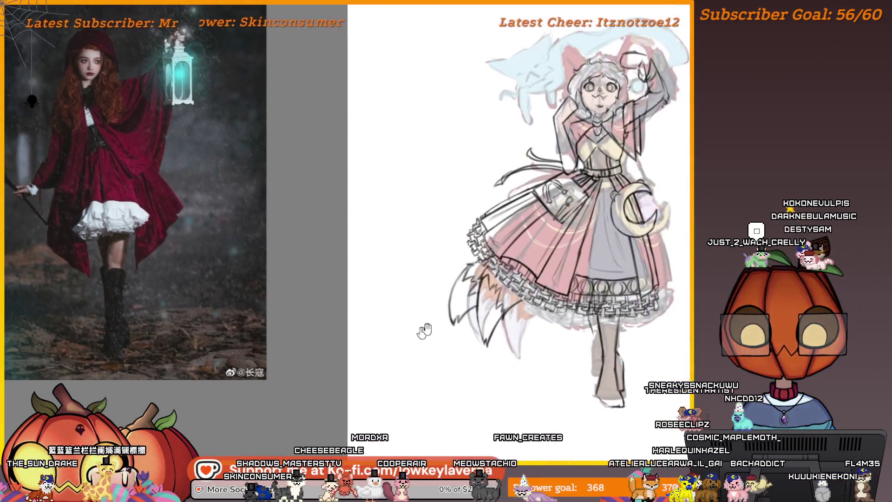
left_click_drag(616, 314, 599, 306)
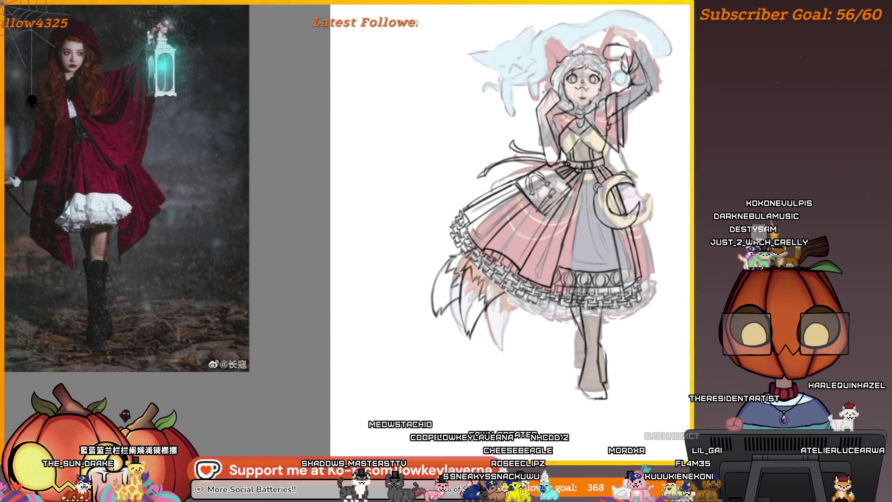
scroll(604, 273, "down", 3)
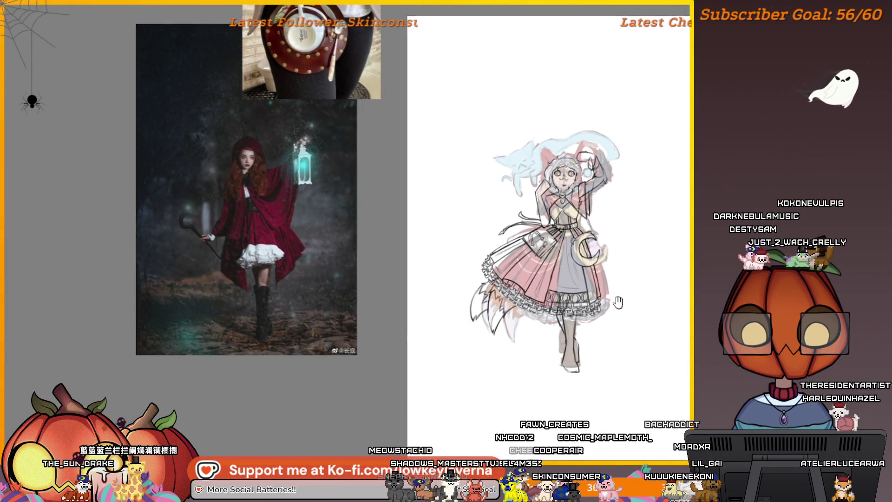
left_click_drag(557, 256, 554, 251)
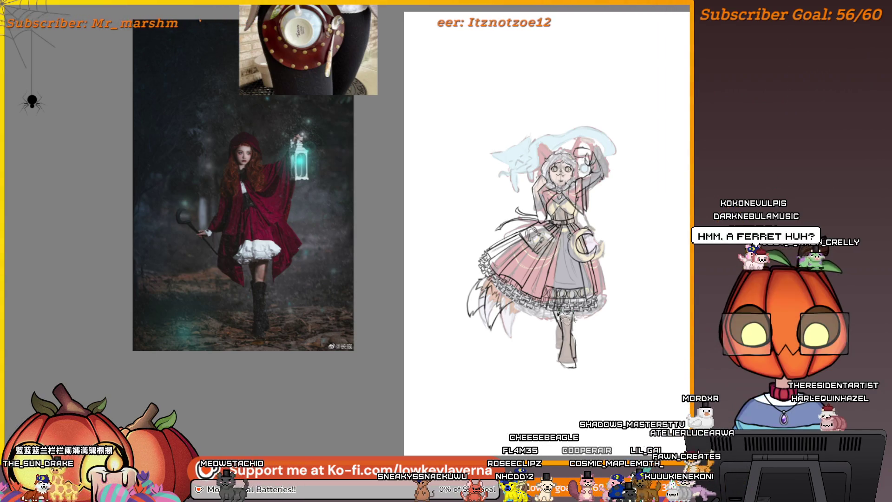
key("ctrl+t")
left_click_drag(565, 284, 567, 352)
key("Return")
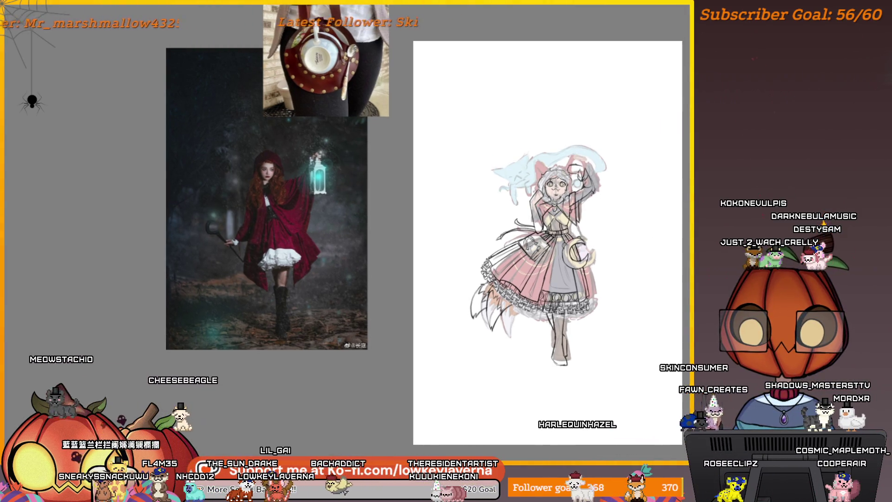
Mirror the view to check the drawing, then zoom and pan toward the head
key("m")
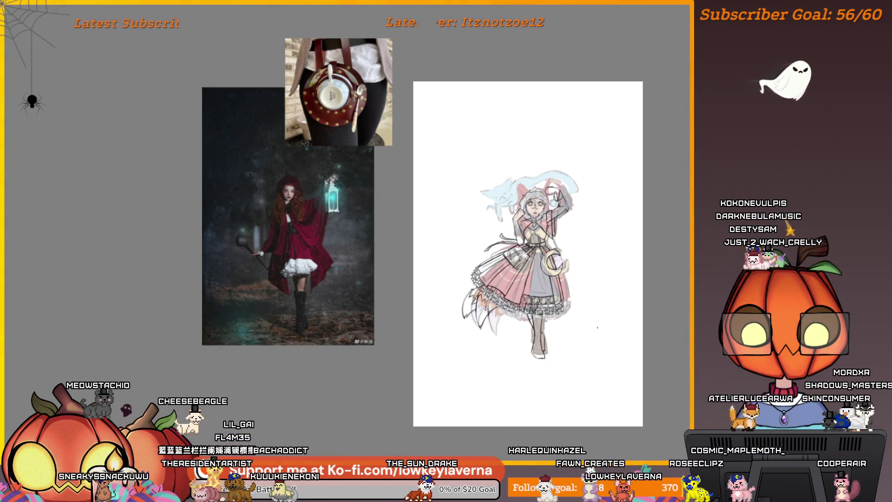
scroll(566, 314, "up", 5)
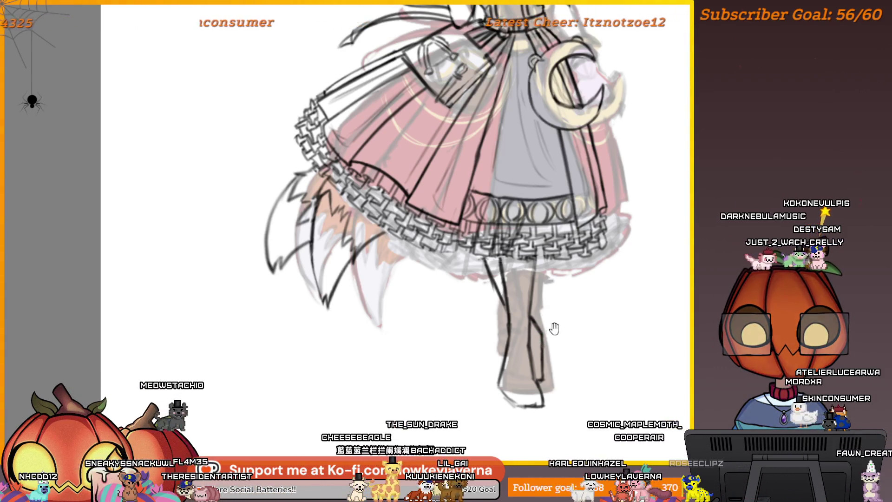
scroll(554, 328, "up", 2)
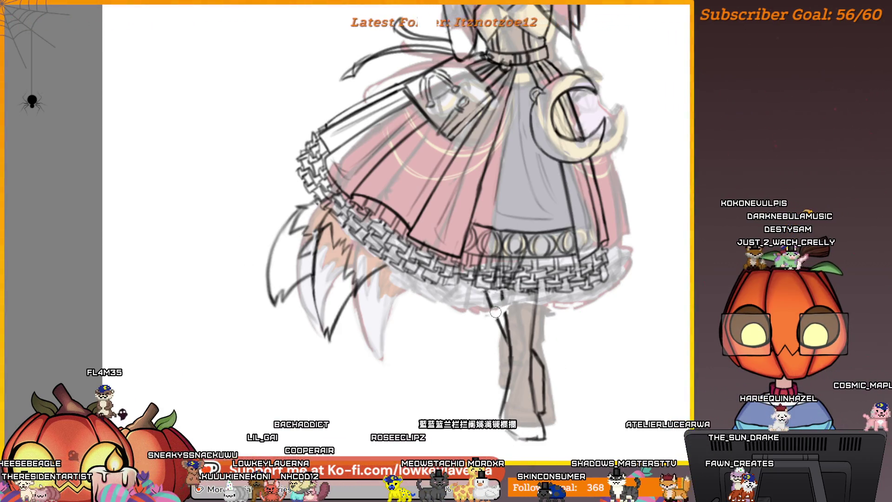
scroll(498, 319, "down", 5)
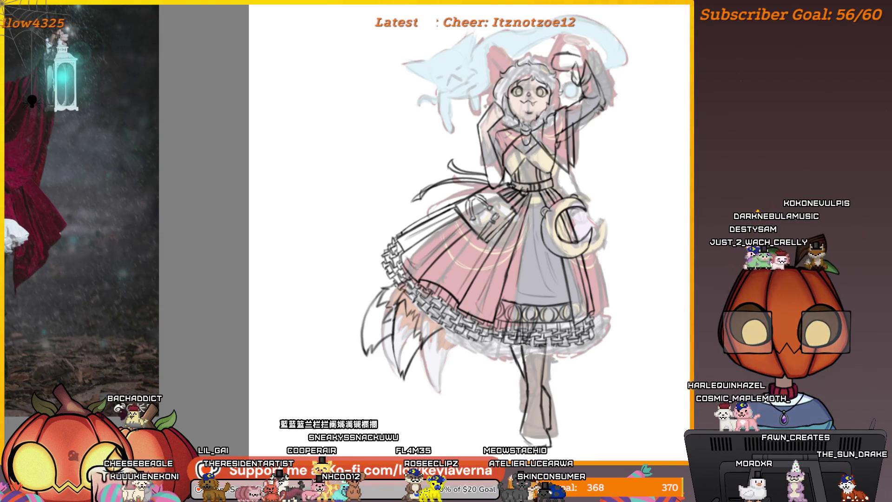
left_click_drag(599, 149, 592, 204)
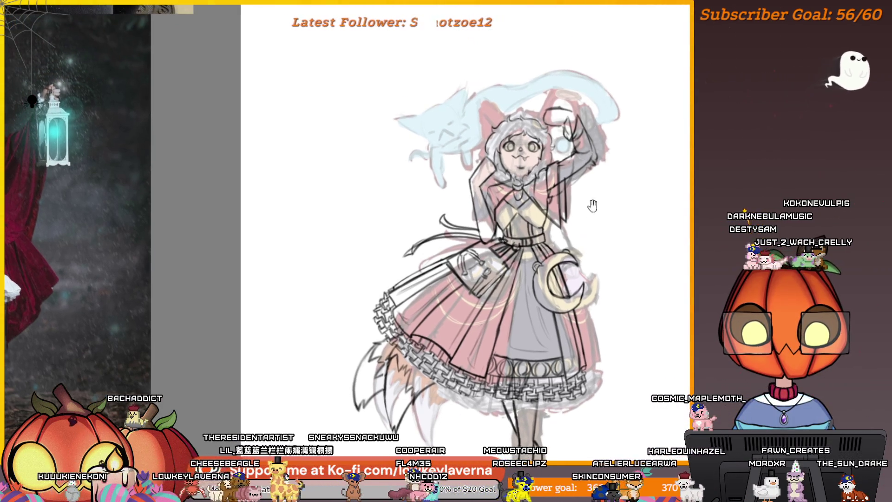
left_click(502, 143)
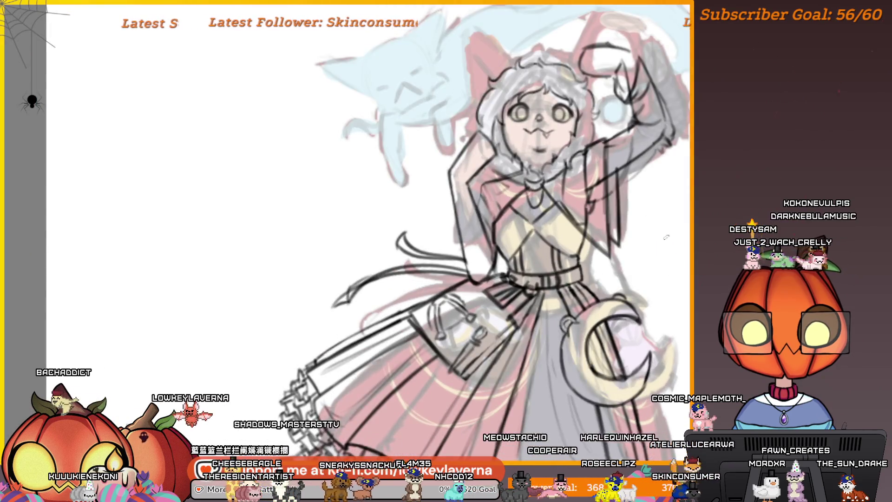
scroll(666, 237, "up", 1)
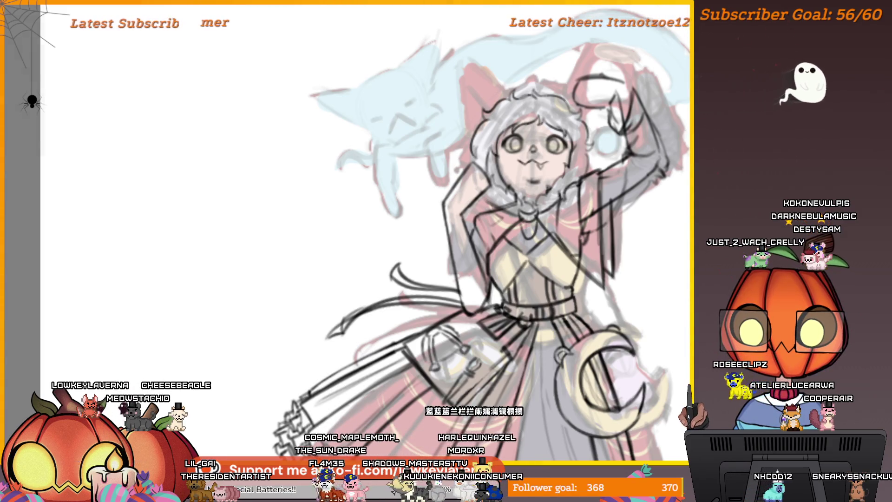
key("alt+f")
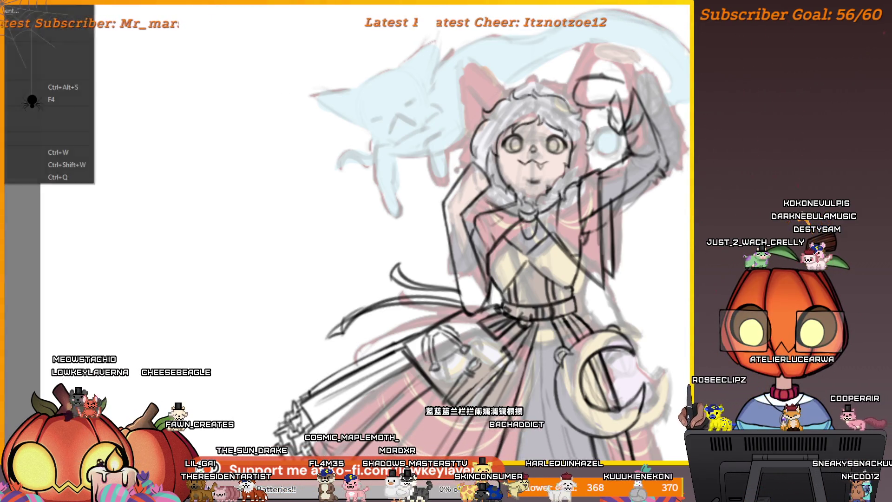
key("Escape")
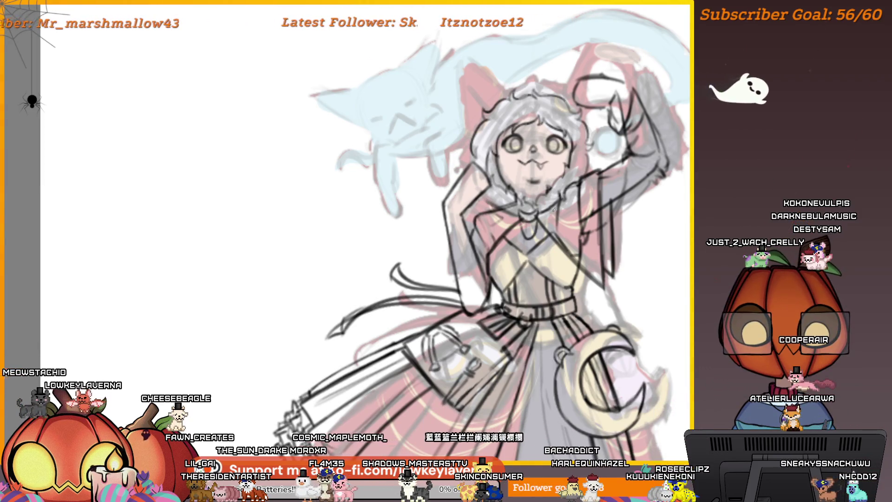
left_click_drag(495, 201, 467, 228)
left_click_drag(611, 152, 629, 198)
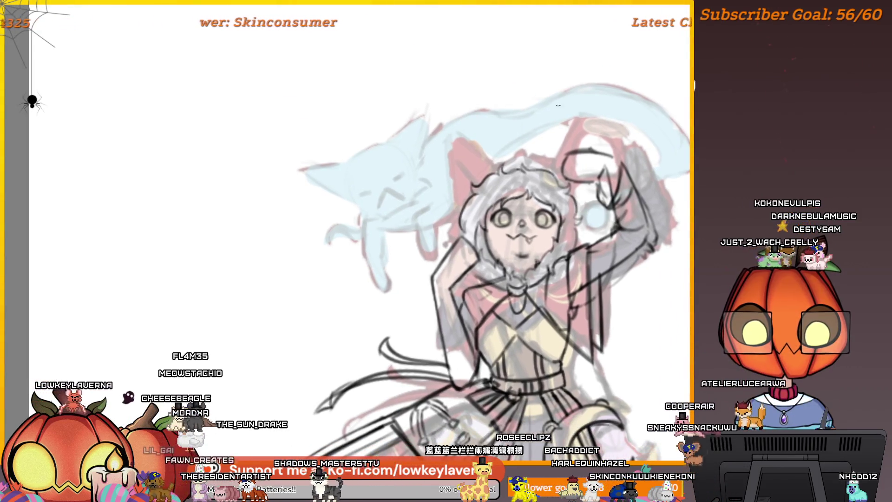
key("h")
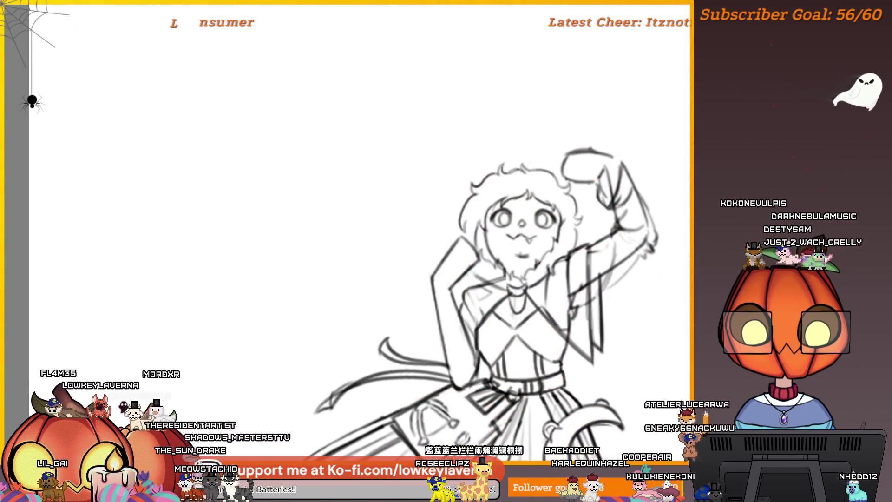
key("h")
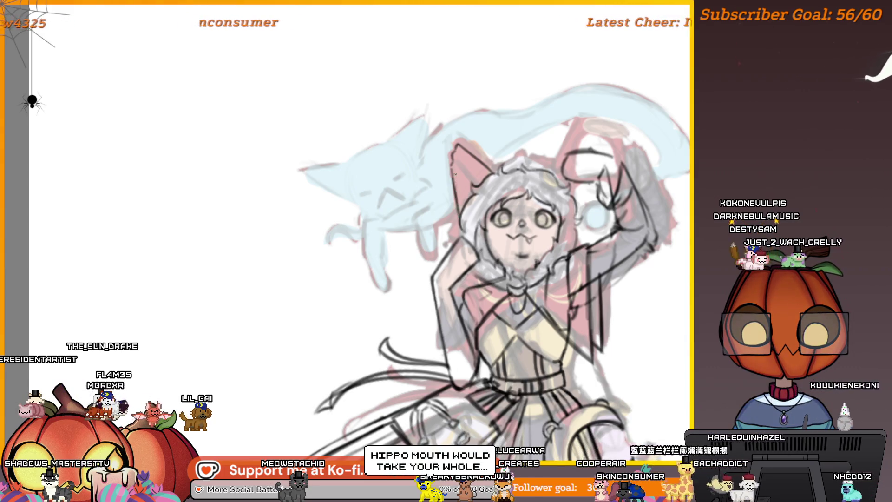
key("ctrl+minus")
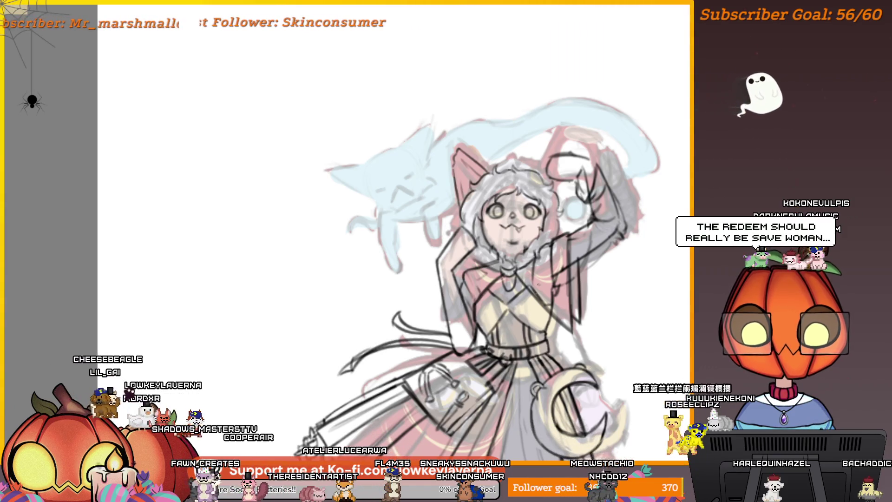
key("m")
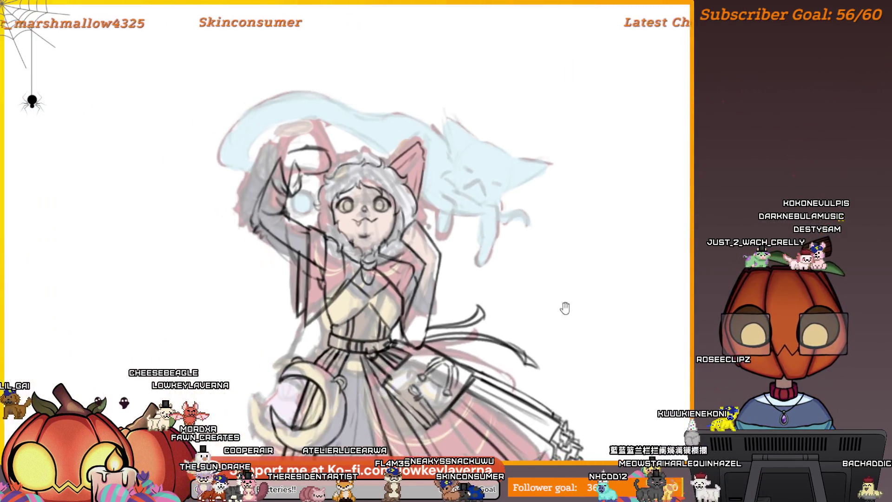
Select the area around the character's hood ear and duplicate it
scroll(544, 268, "down", 3)
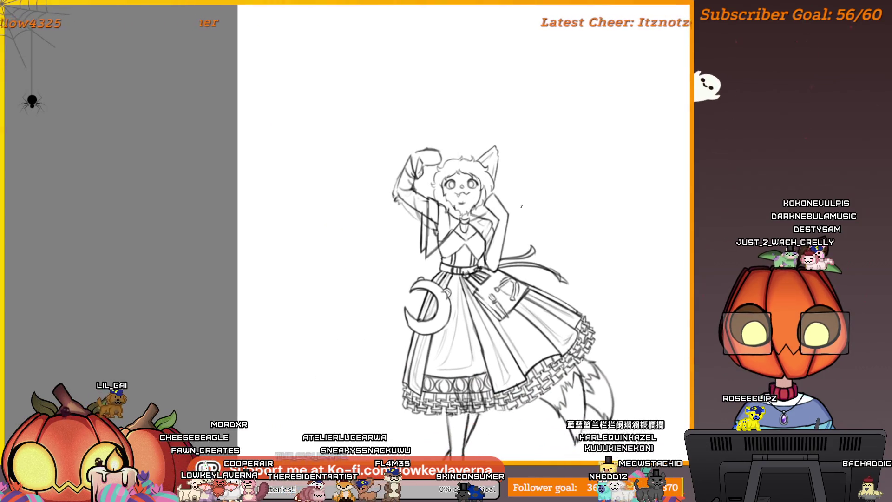
scroll(532, 93, "up", 5)
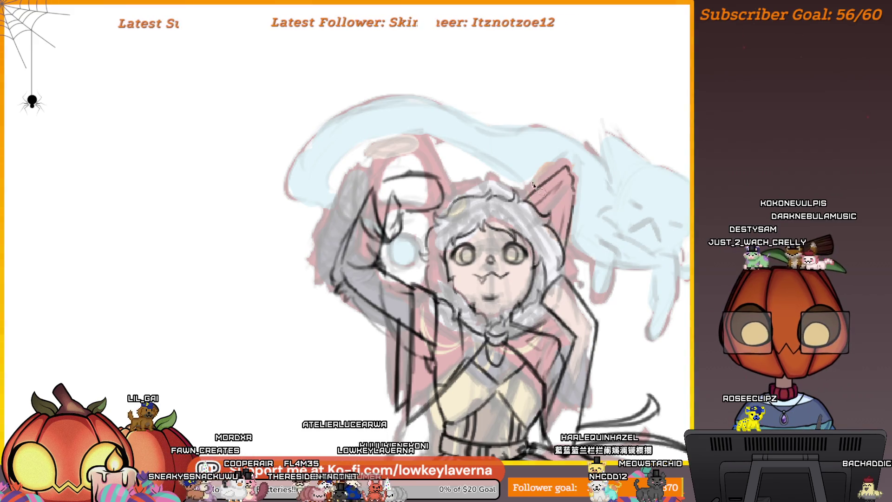
left_click_drag(579, 155, 537, 208)
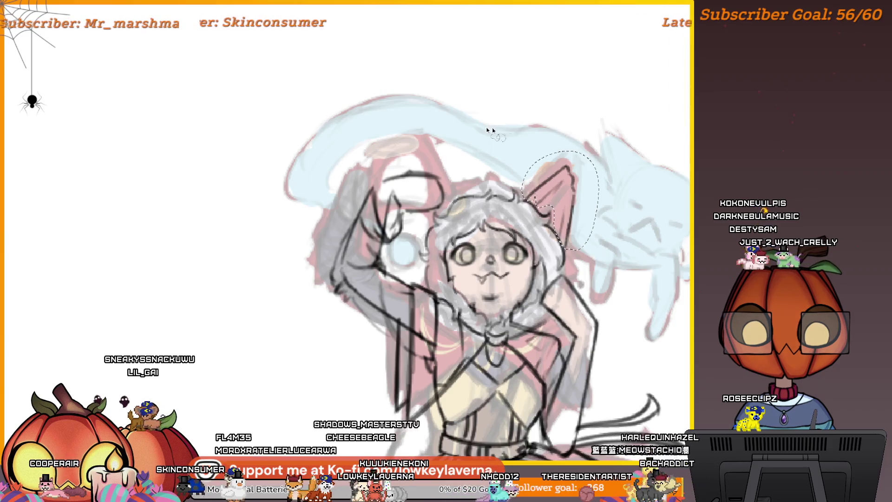
key("ctrl+z")
Mirror the copied ear horizontally and place it on the opposite side of the head
key("ctrl+t")
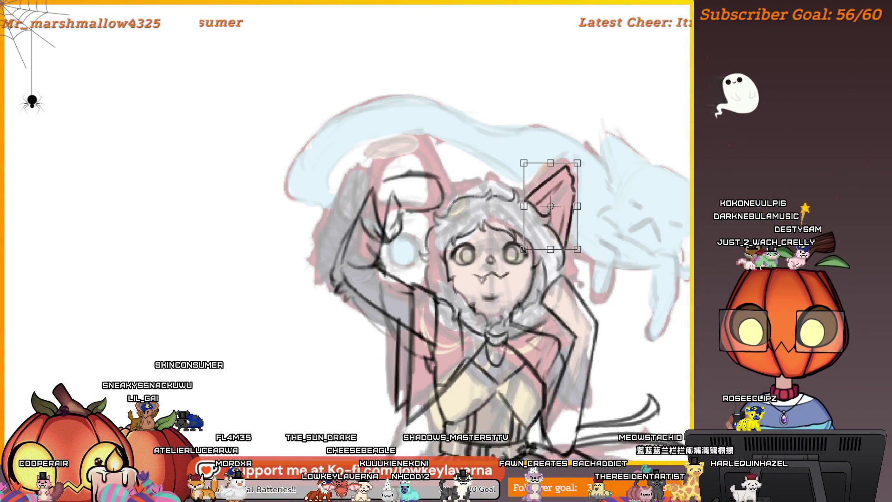
right_click(555, 194)
left_click(609, 263)
left_click_drag(552, 206, 441, 204)
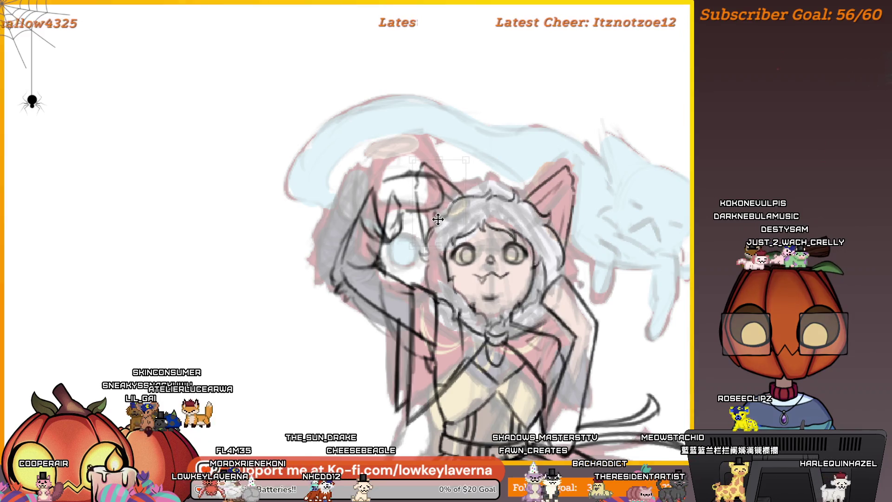
scroll(527, 202, "down", 2)
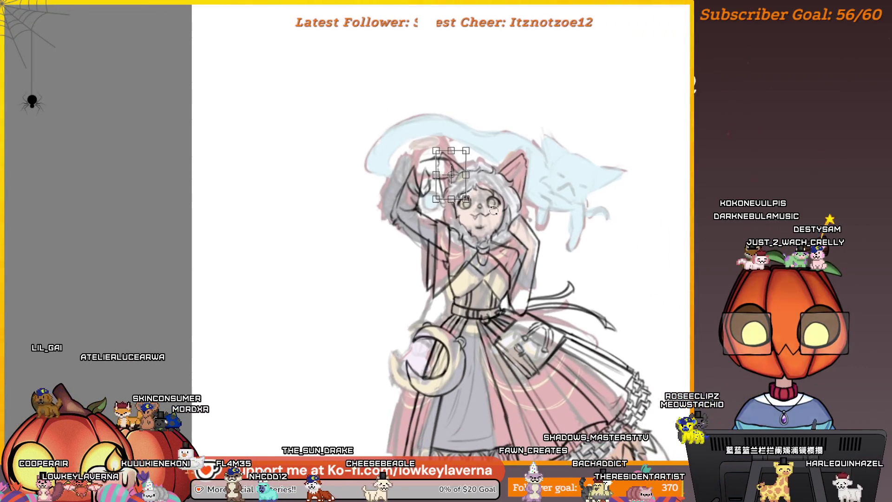
key("Return")
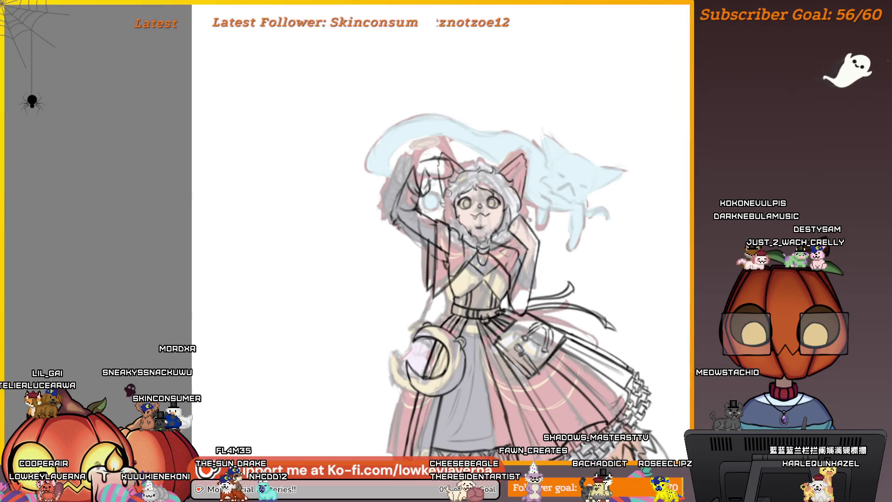
scroll(621, 258, "down", 1)
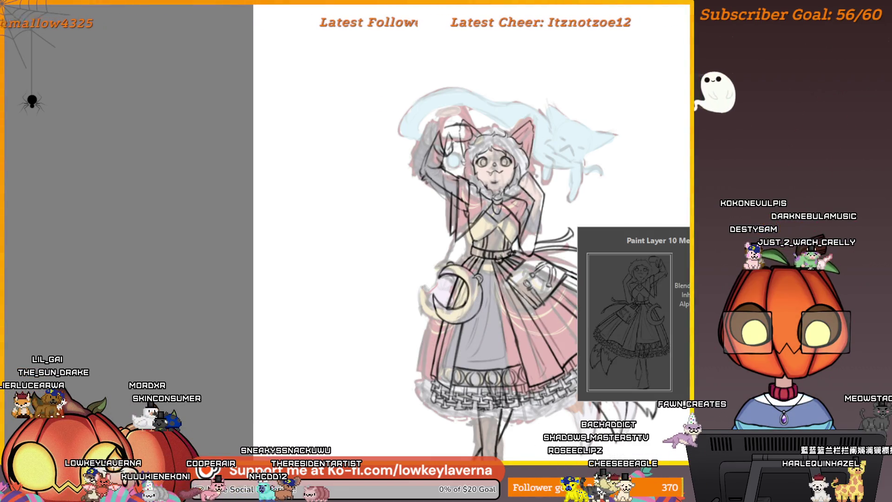
Bring the gridded lantern sketch in over the raised arm beside the character's head
scroll(517, 155, "up", 3)
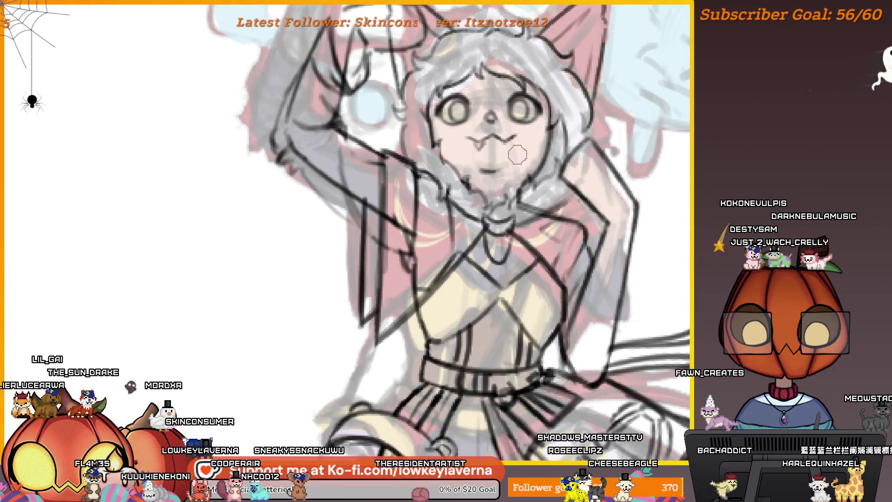
scroll(516, 154, "down", 1)
key("ctrl+t")
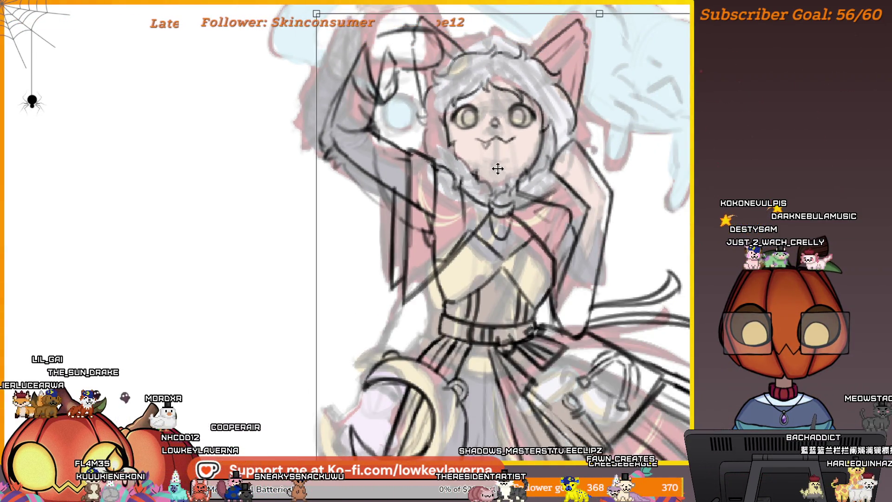
key("Escape")
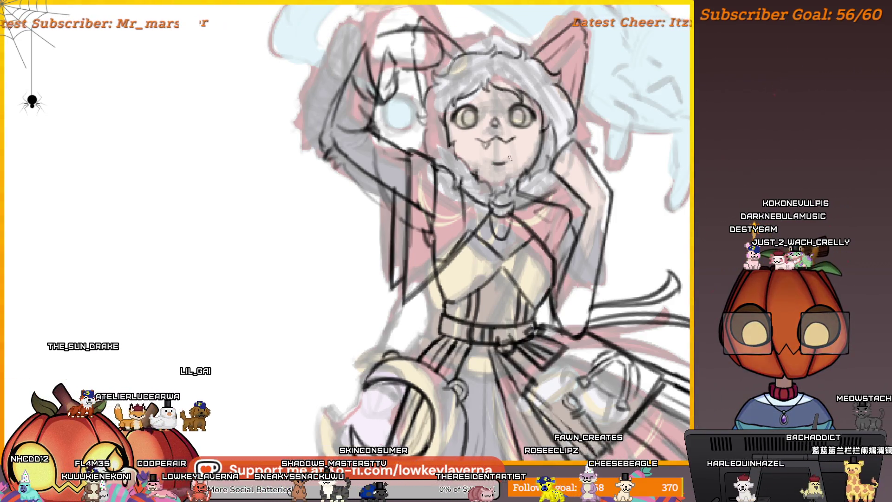
scroll(550, 122, "down", 2)
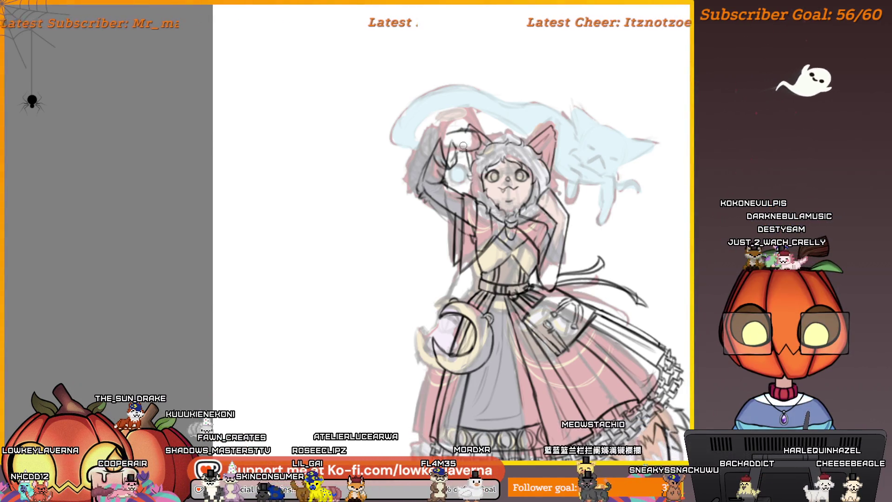
key("ctrl+v")
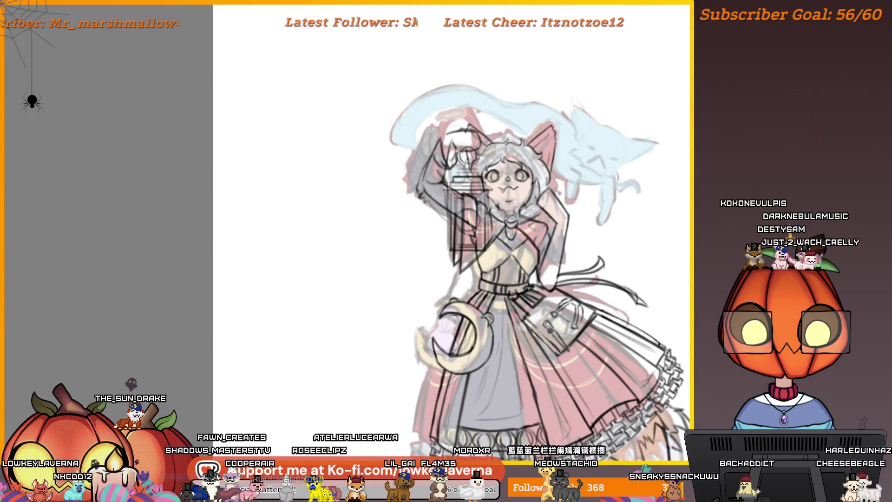
scroll(580, 204, "down", 5)
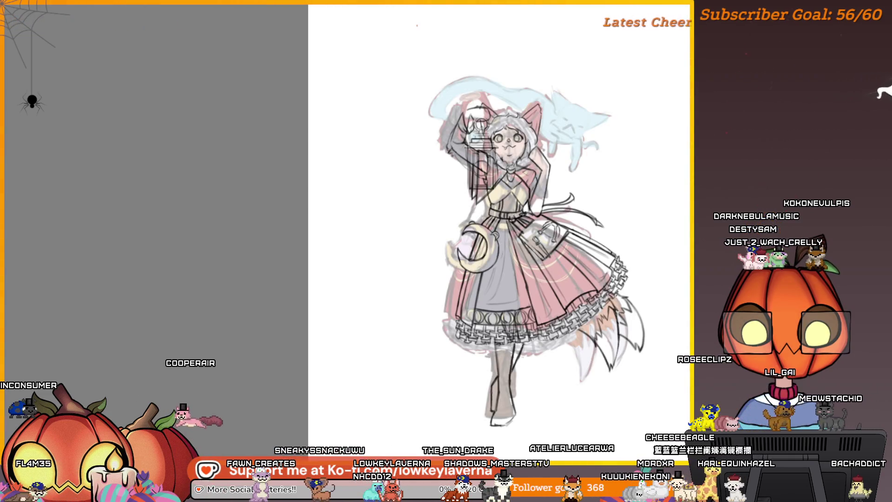
left_click_drag(497, 90, 517, 193)
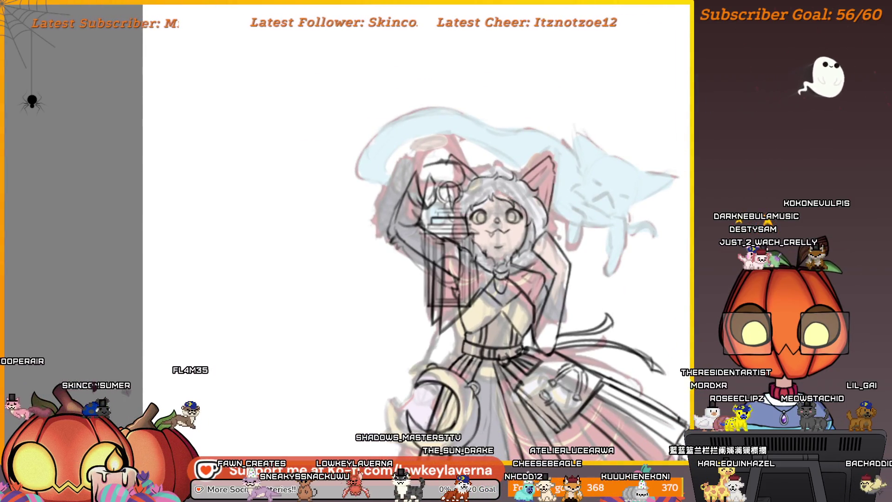
left_click_drag(521, 190, 473, 230)
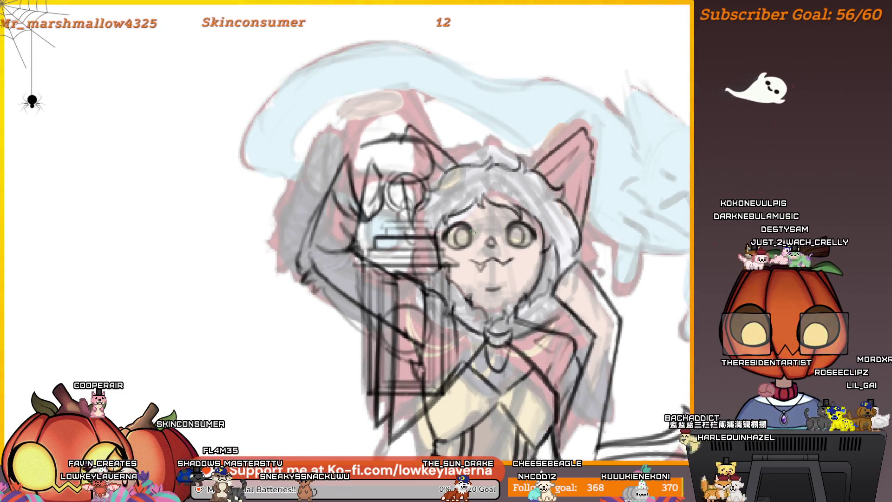
key("h")
mouse_move(342, 313)
left_mouse_down()
mouse_move(438, 289)
mouse_move(466, 268)
mouse_move(568, 274)
left_mouse_up()
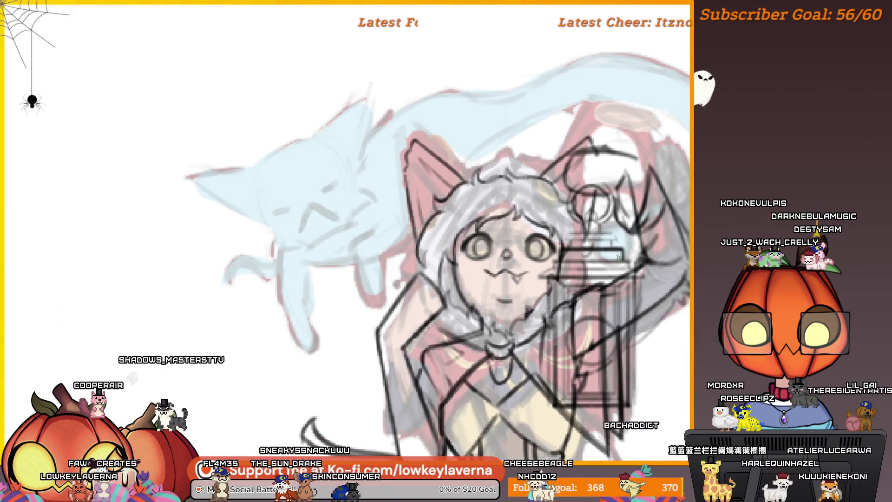